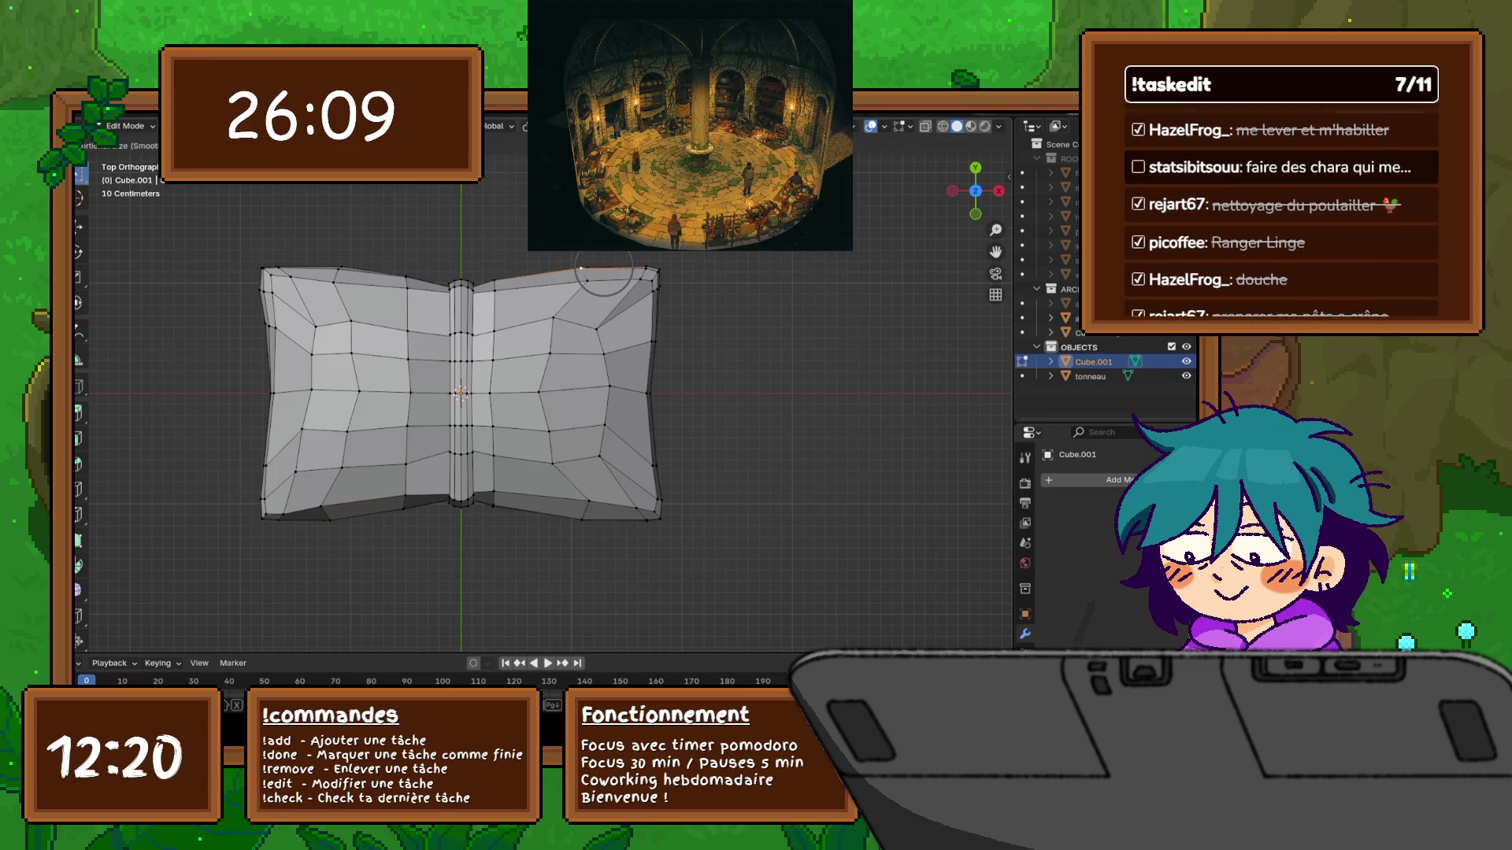
Slide the top-right and two right-side outline vertices inward along their edges
key(shift+v)
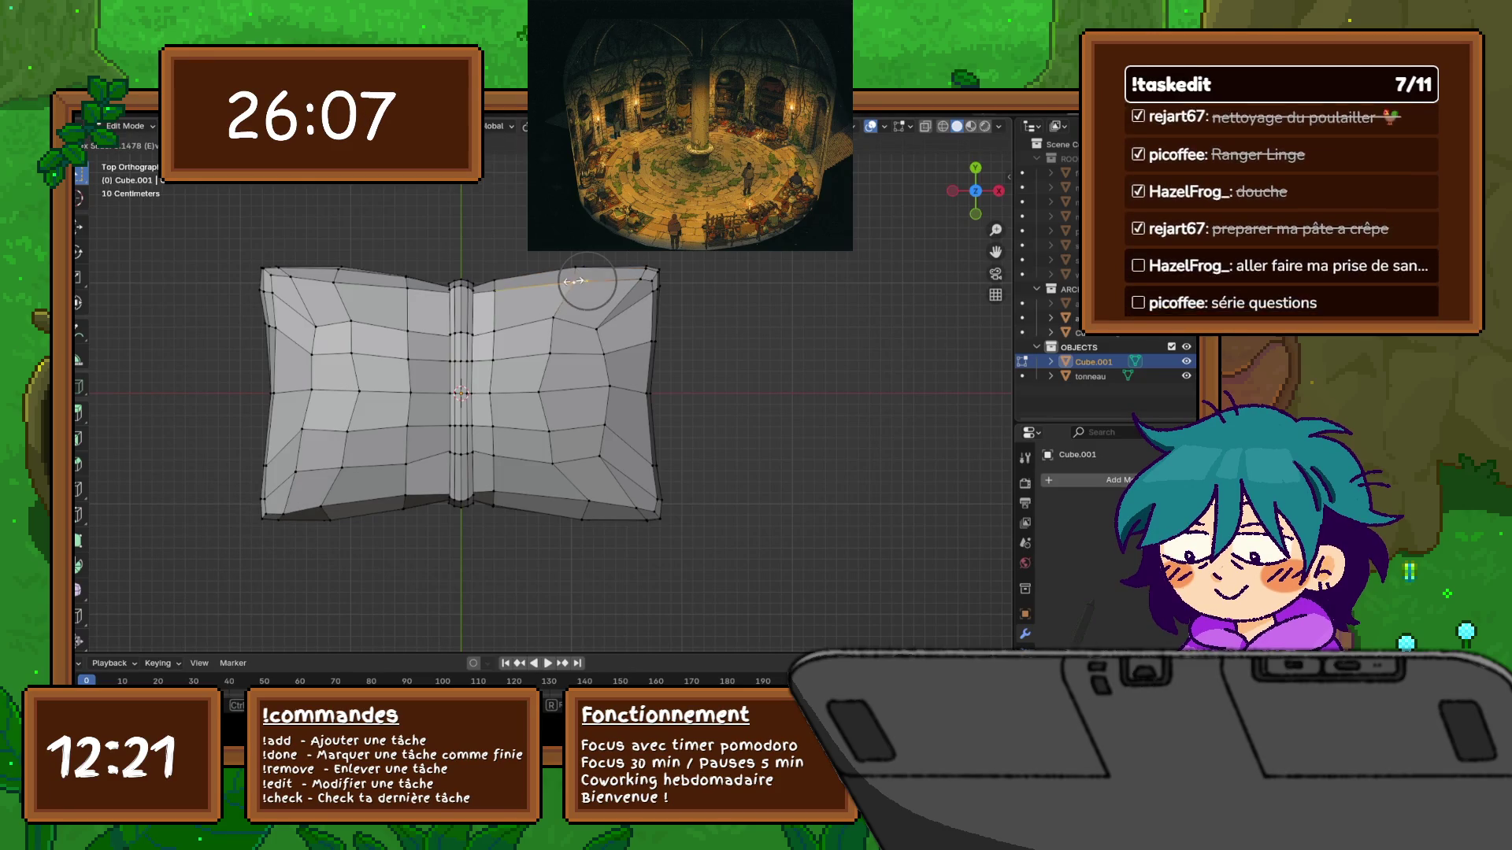
key(Return)
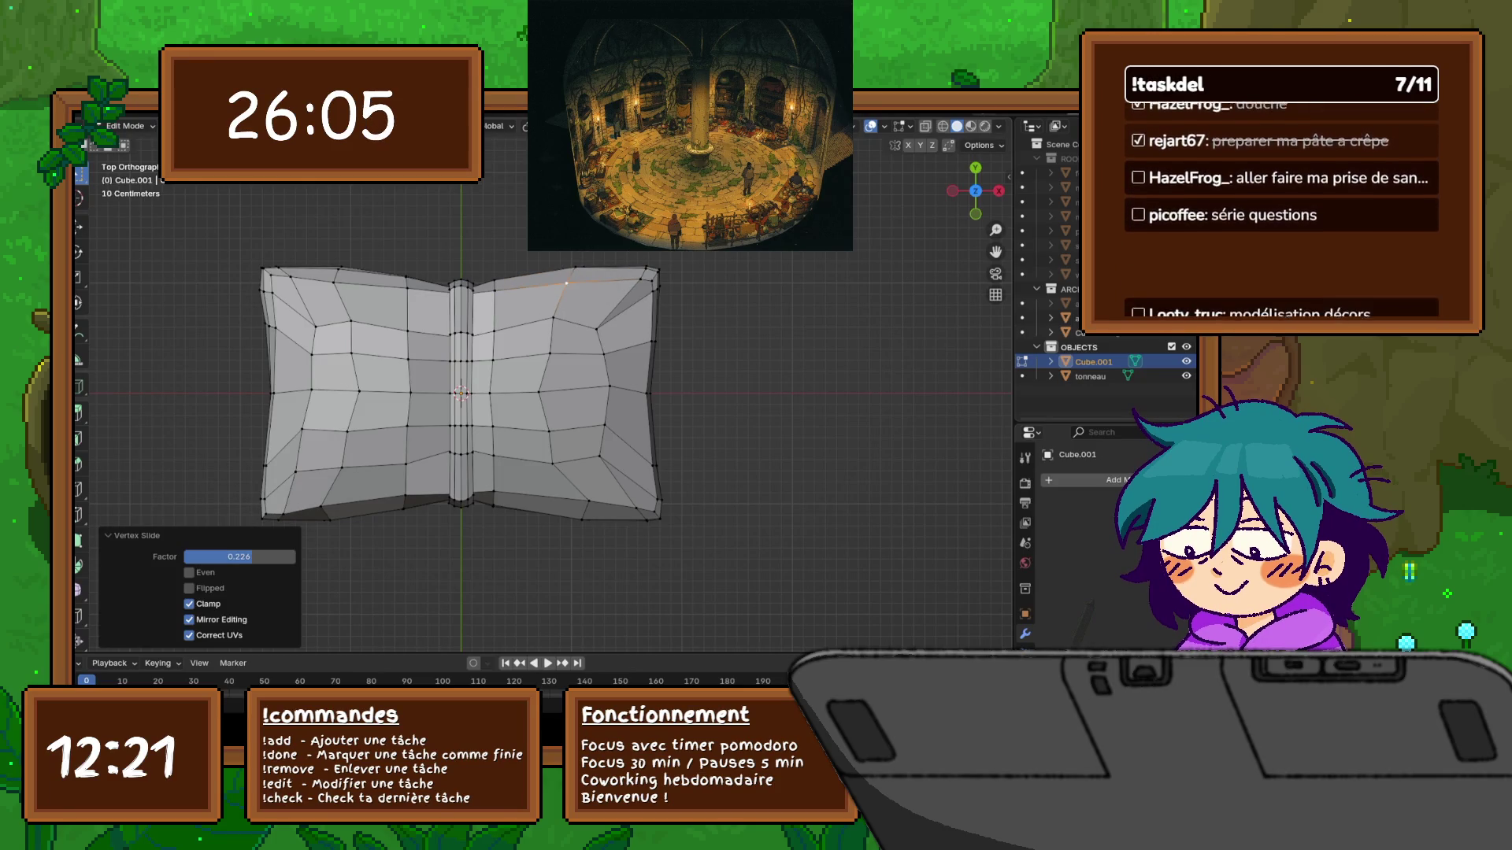
click(541, 350)
key(shift+v)
click(541, 354)
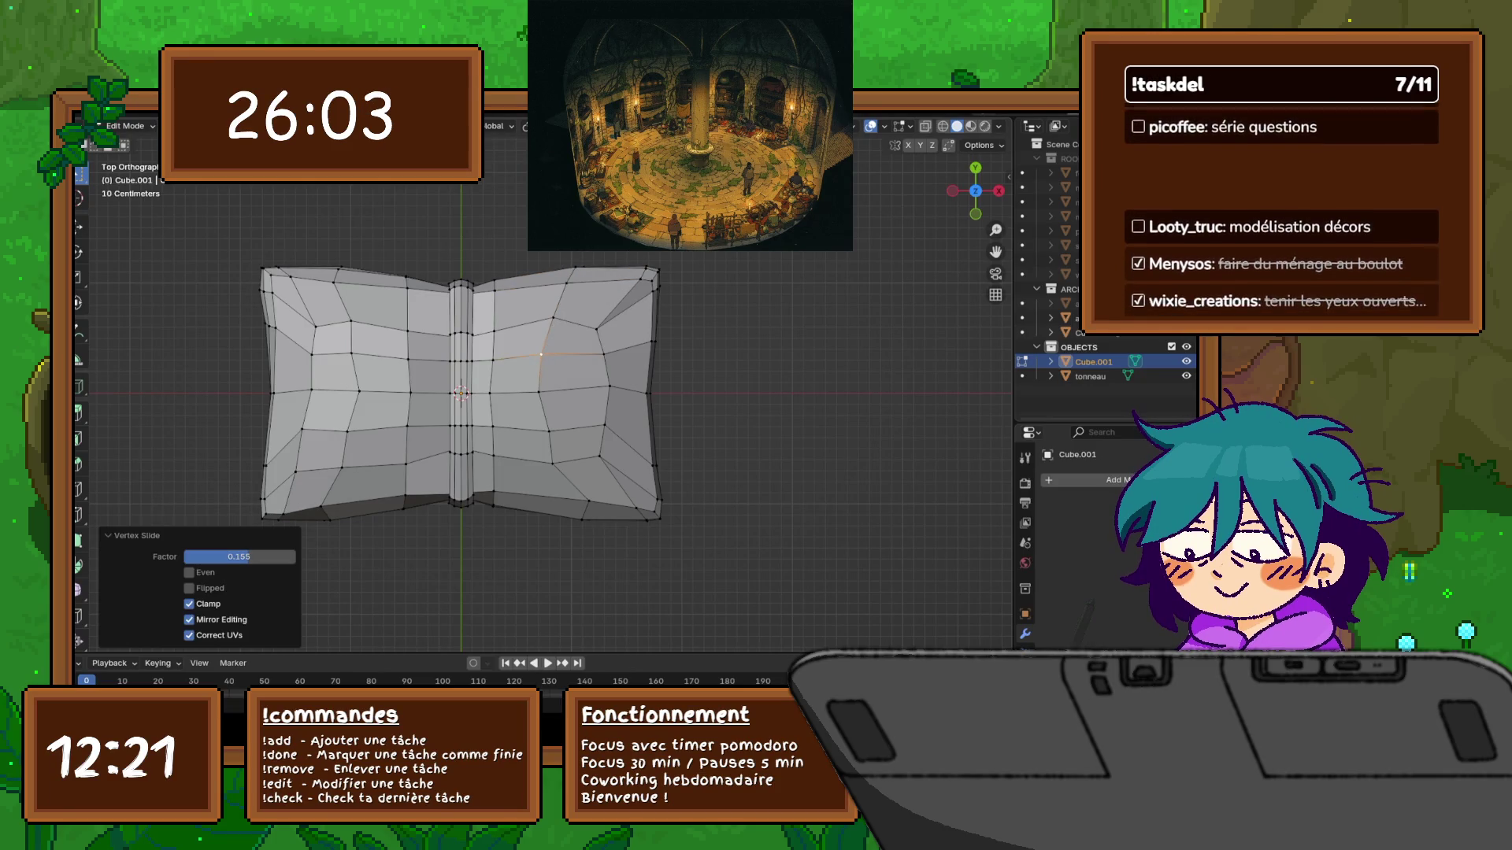
click(537, 431)
key(shift+v)
click(538, 430)
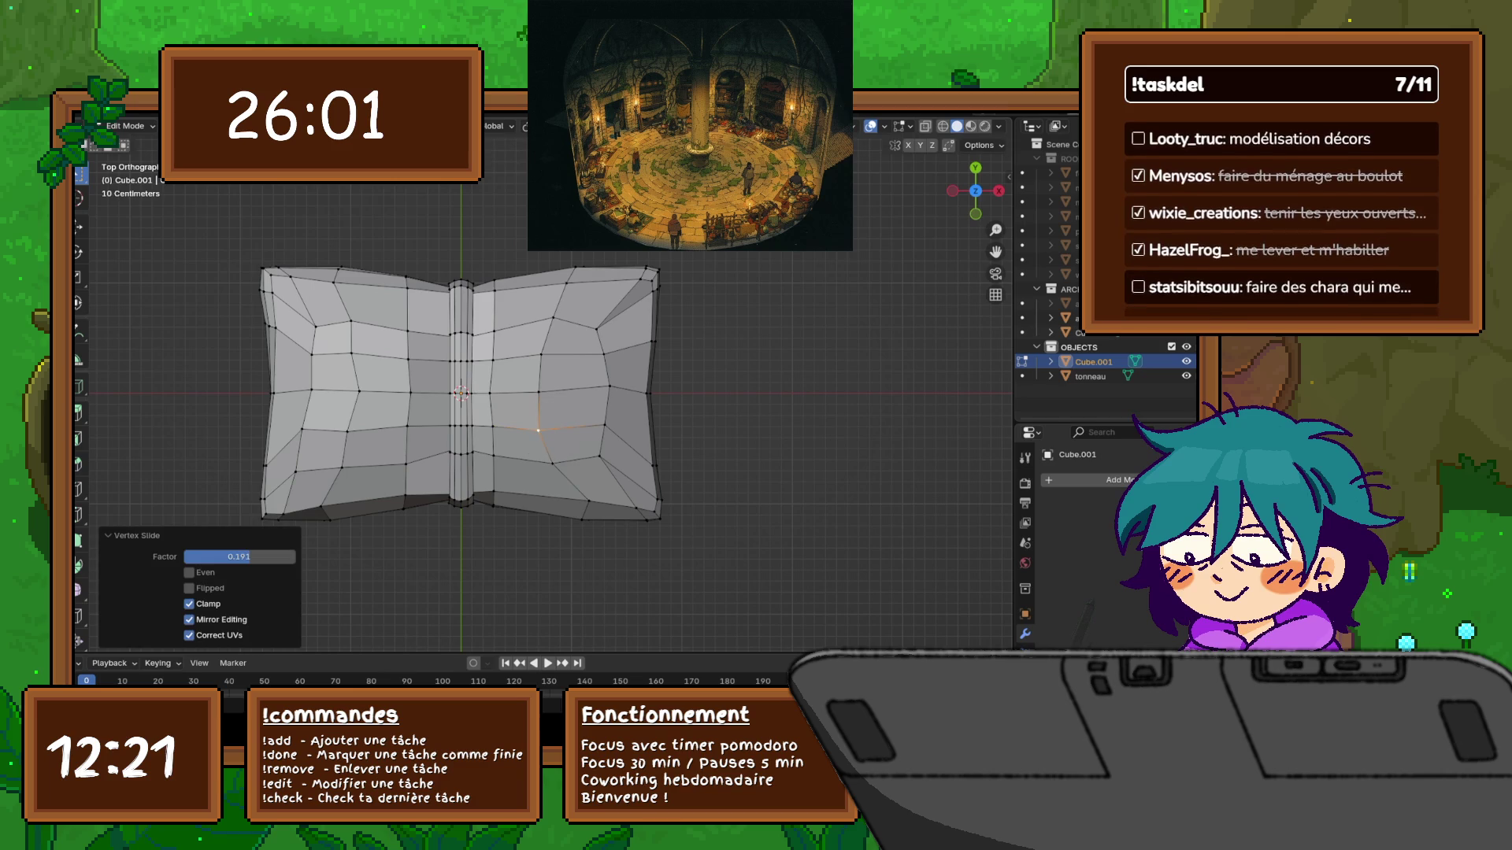
Slide the two left-page outline vertices along their edges
click(352, 354)
key(ctrl+r)
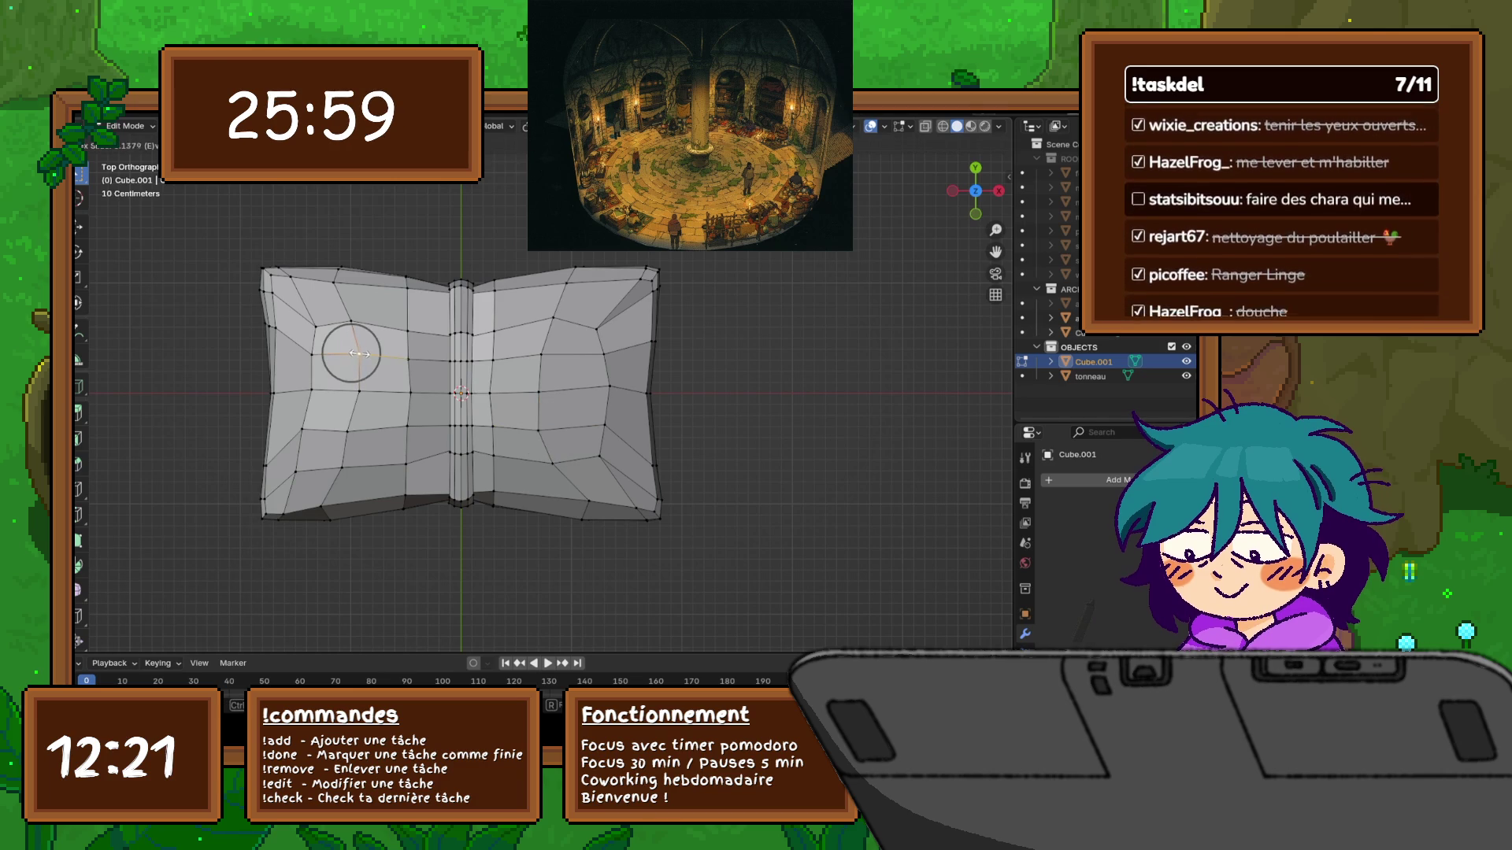
click(351, 353)
click(357, 430)
key(shift+v)
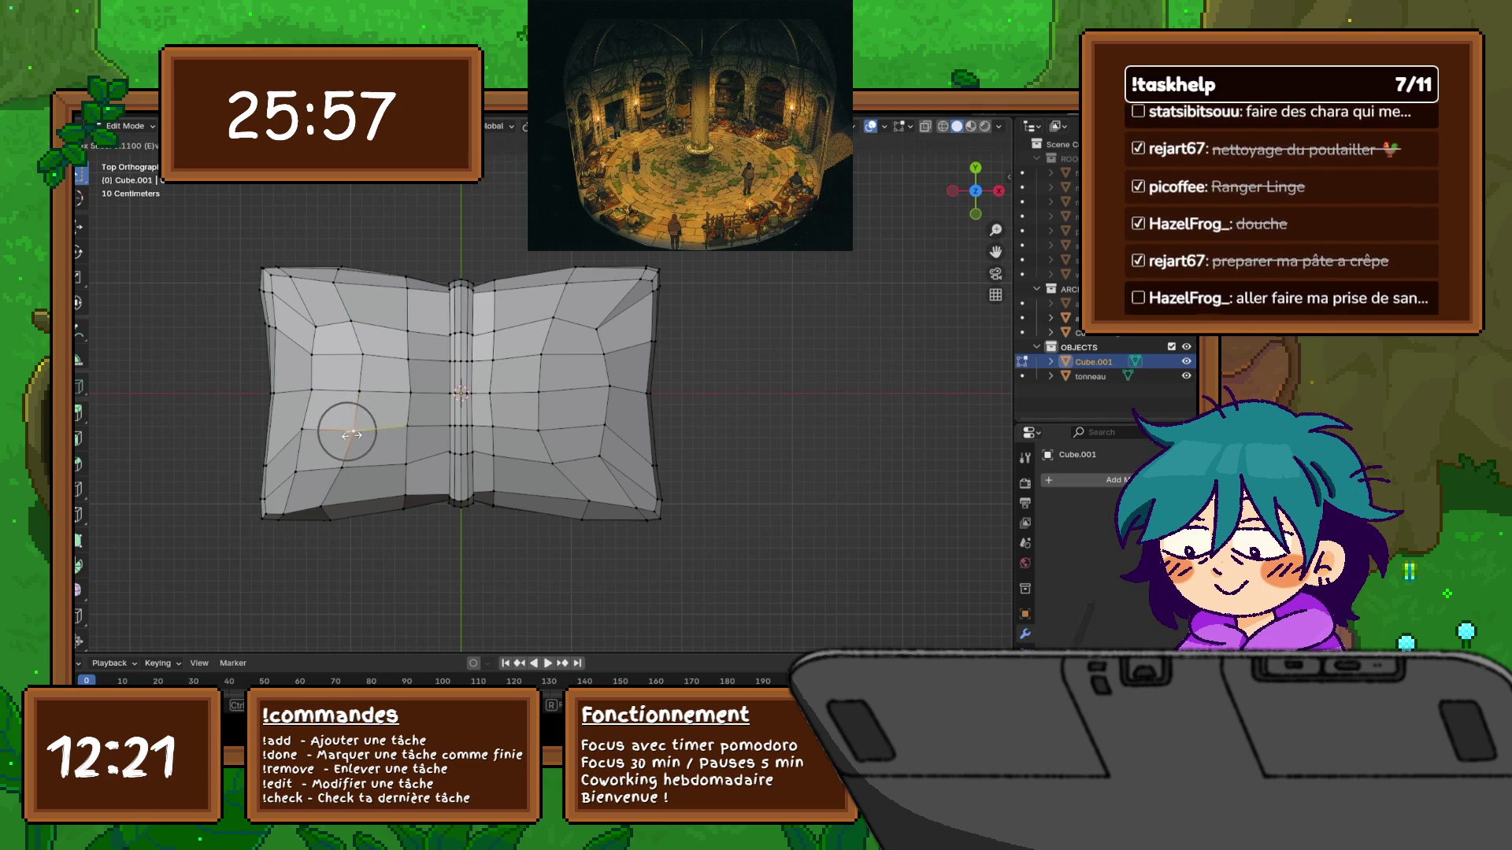
click(346, 435)
Slide the bottom-edge vertex upward and the bottom-right corner vertex leftward, factor 0.114
click(333, 282)
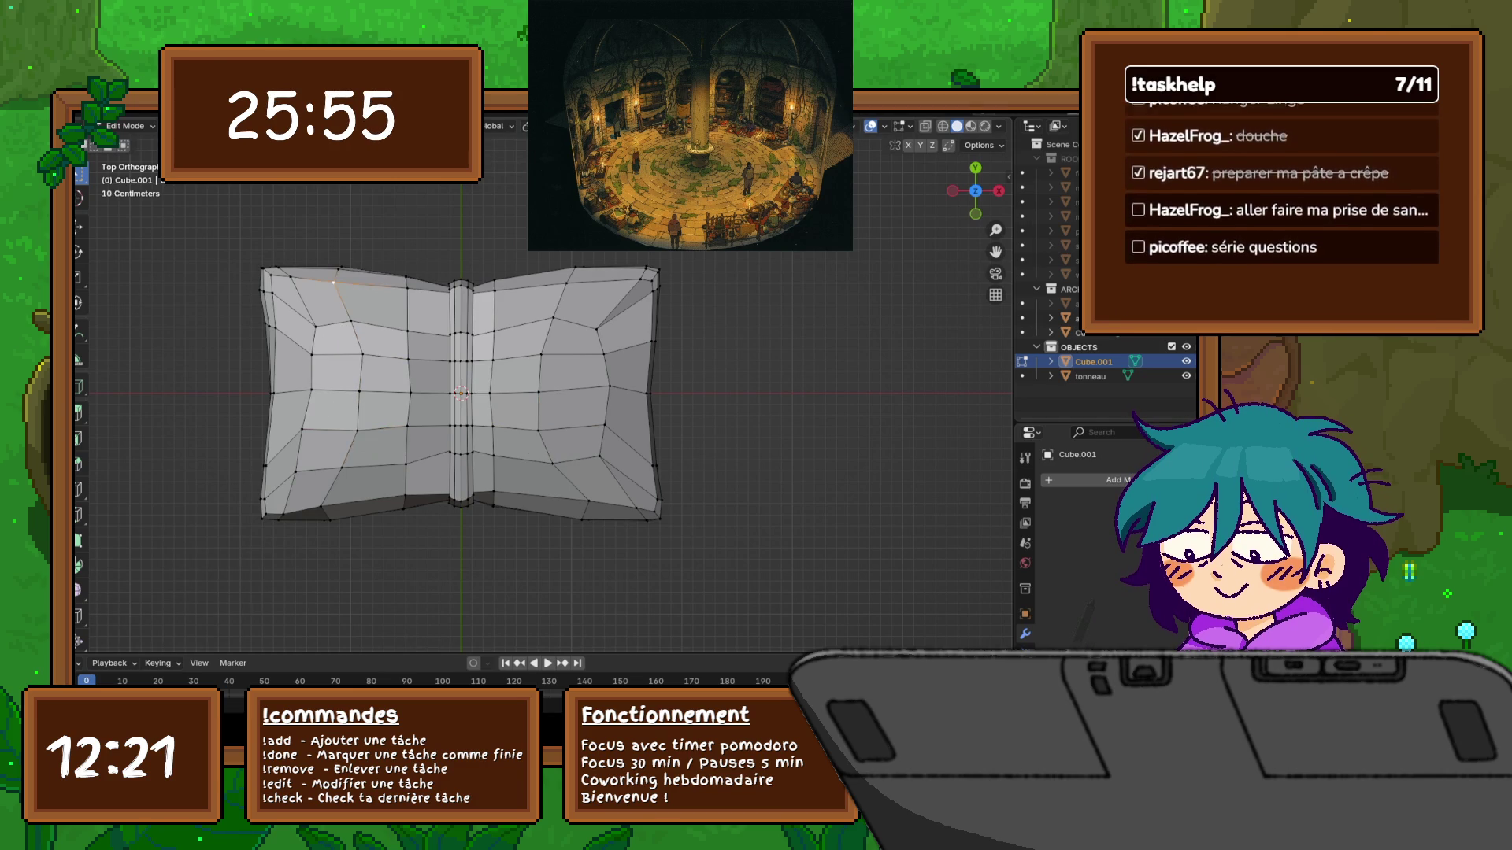
click(329, 520)
key(shift+v)
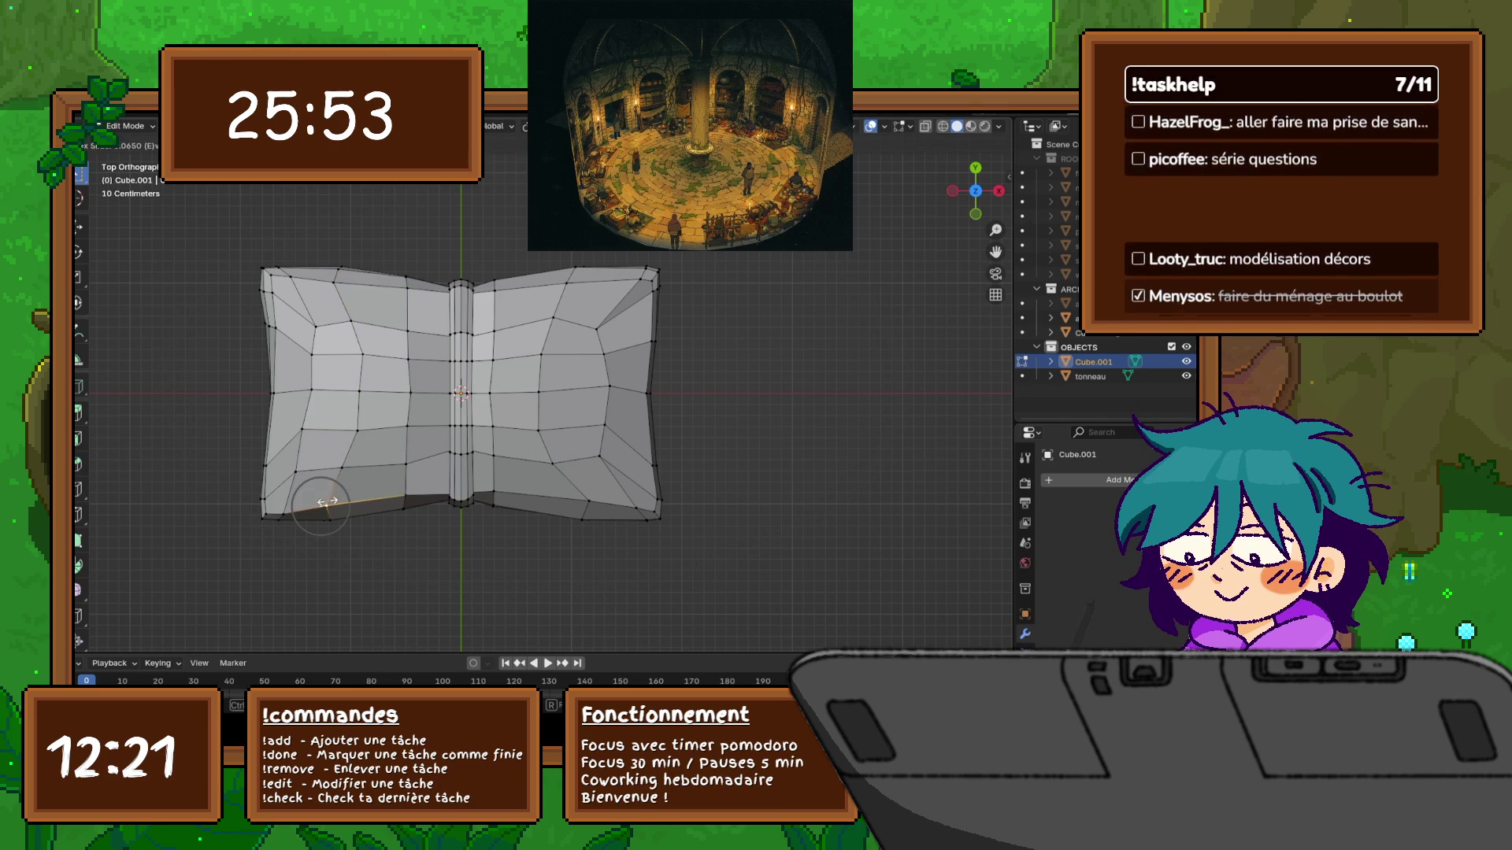
click(335, 504)
click(589, 501)
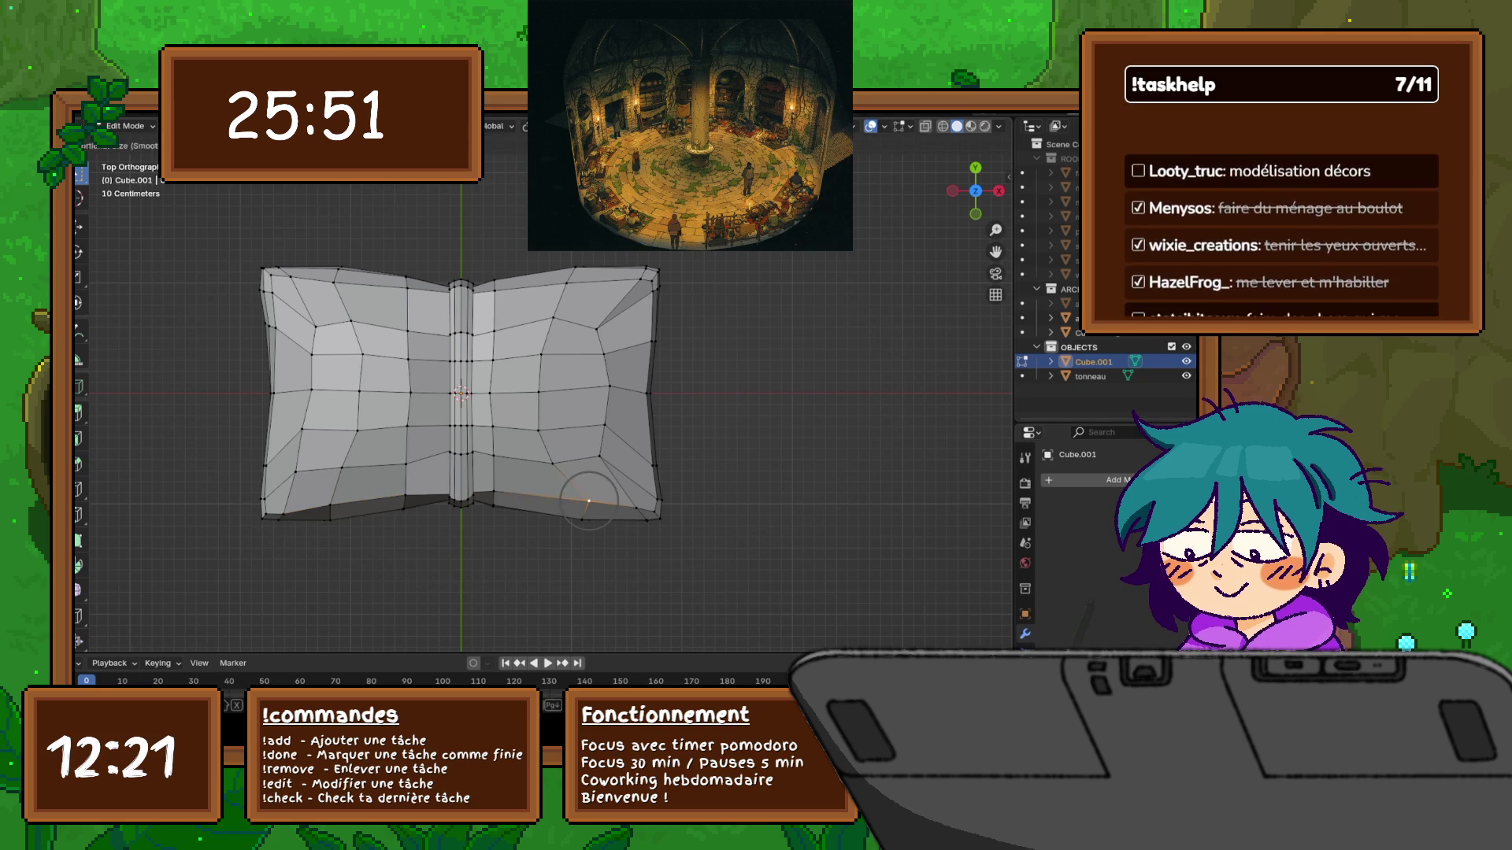
key(shift+v)
click(578, 500)
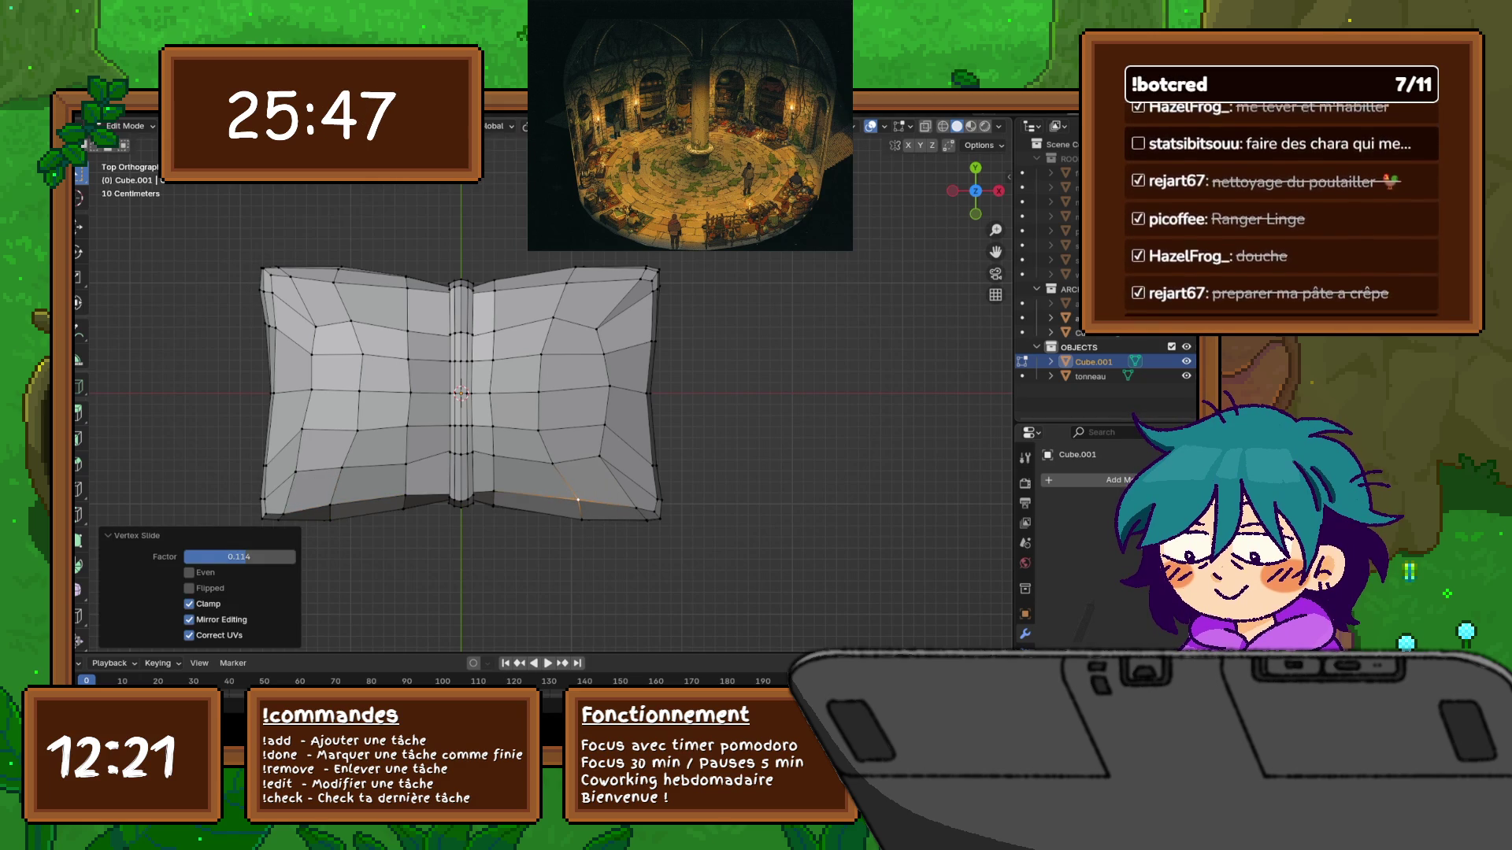
middle_drag(551, 512, 552, 354)
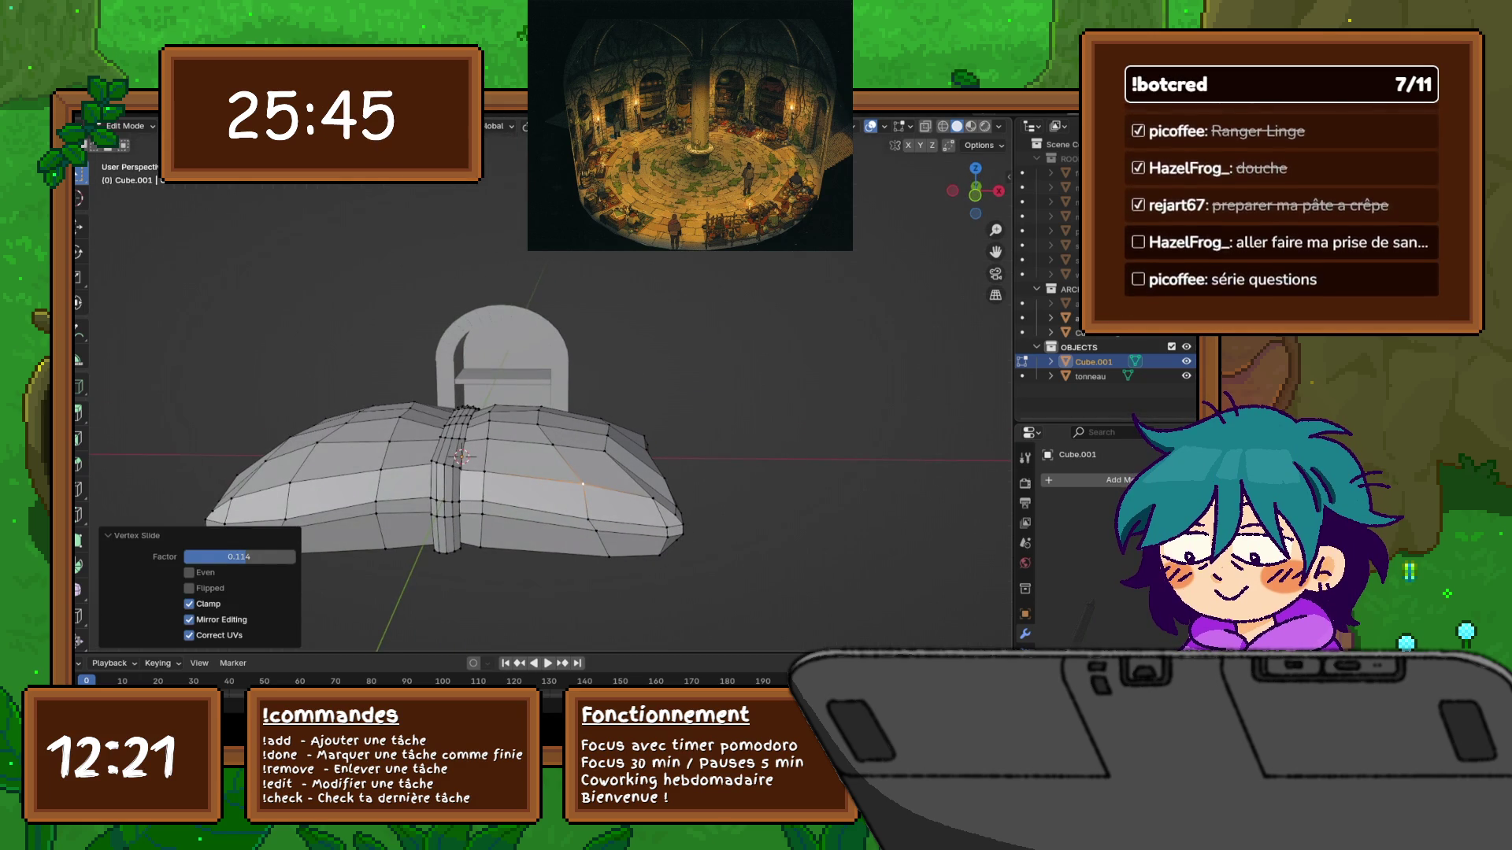
click(445, 465)
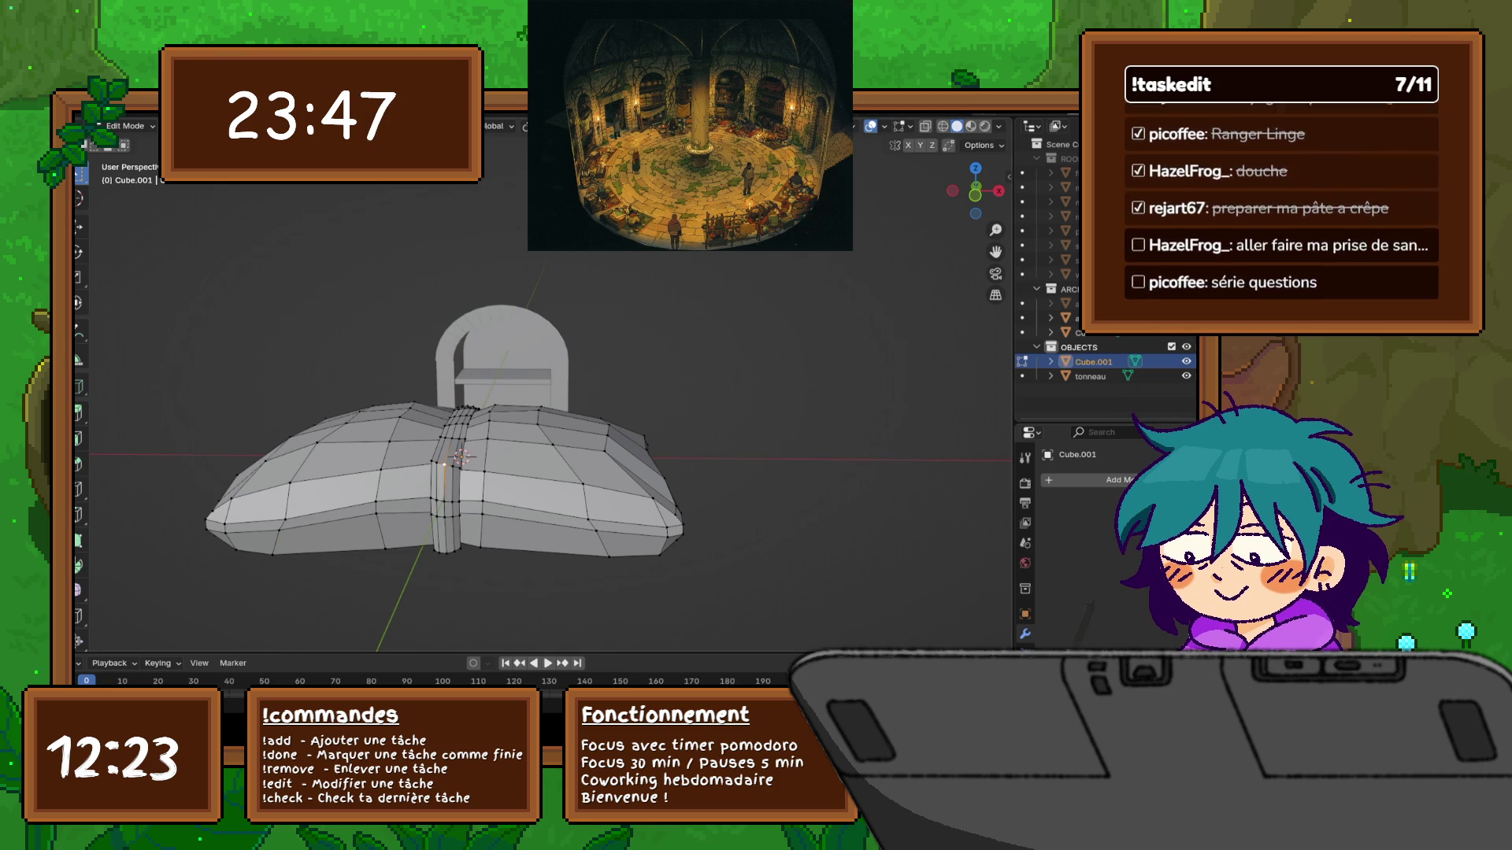
middle_drag(504, 410, 606, 378)
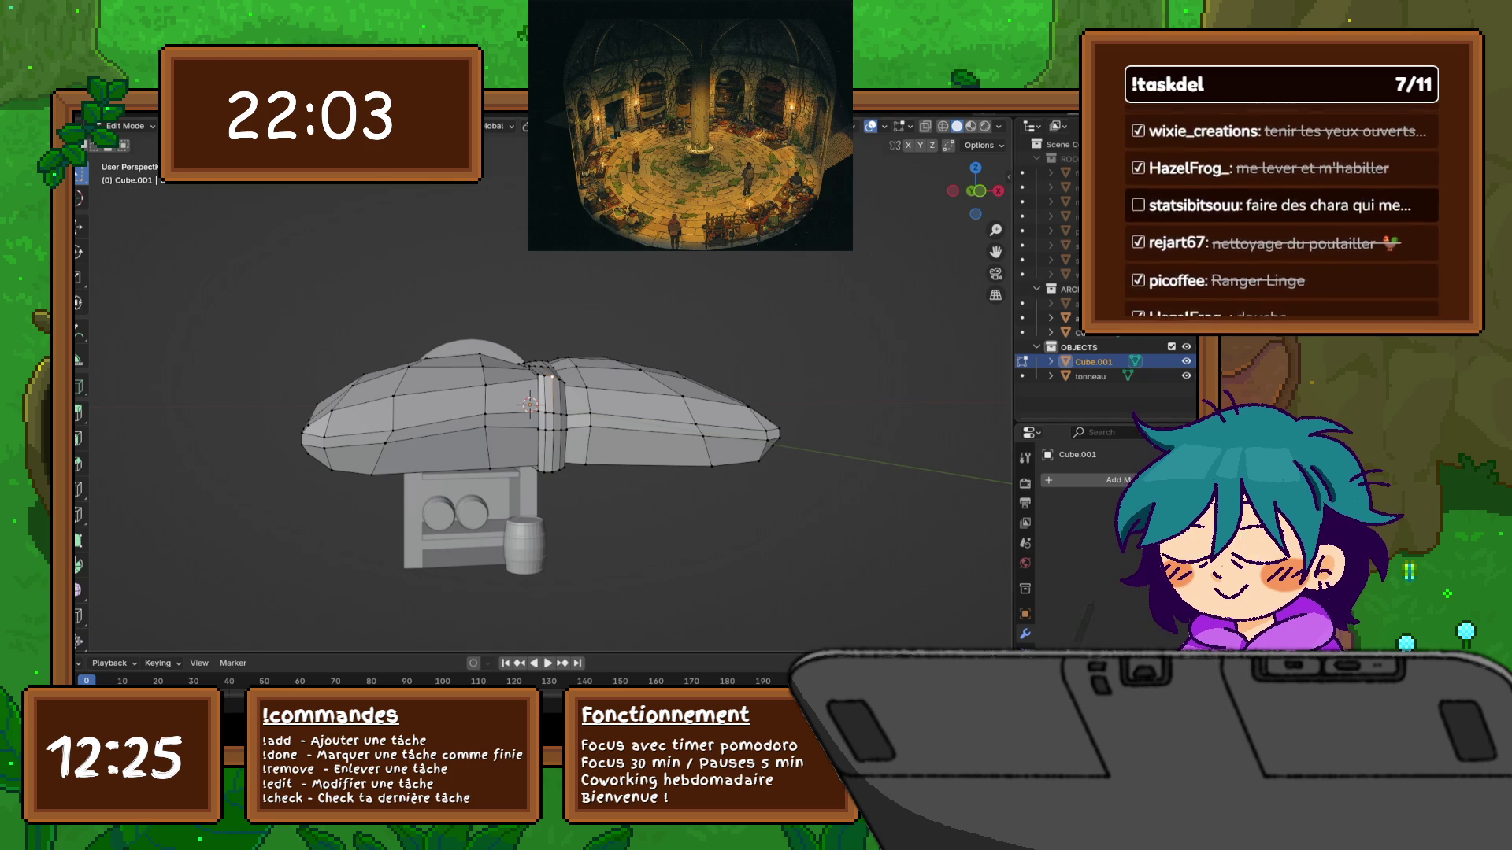
Lower the spine vertices −0.23287 on Z with Smooth proportional falloff, bending the pages
mouse_move(536, 393)
middle_down()
mouse_move(567, 473)
mouse_move(536, 409)
middle_up()
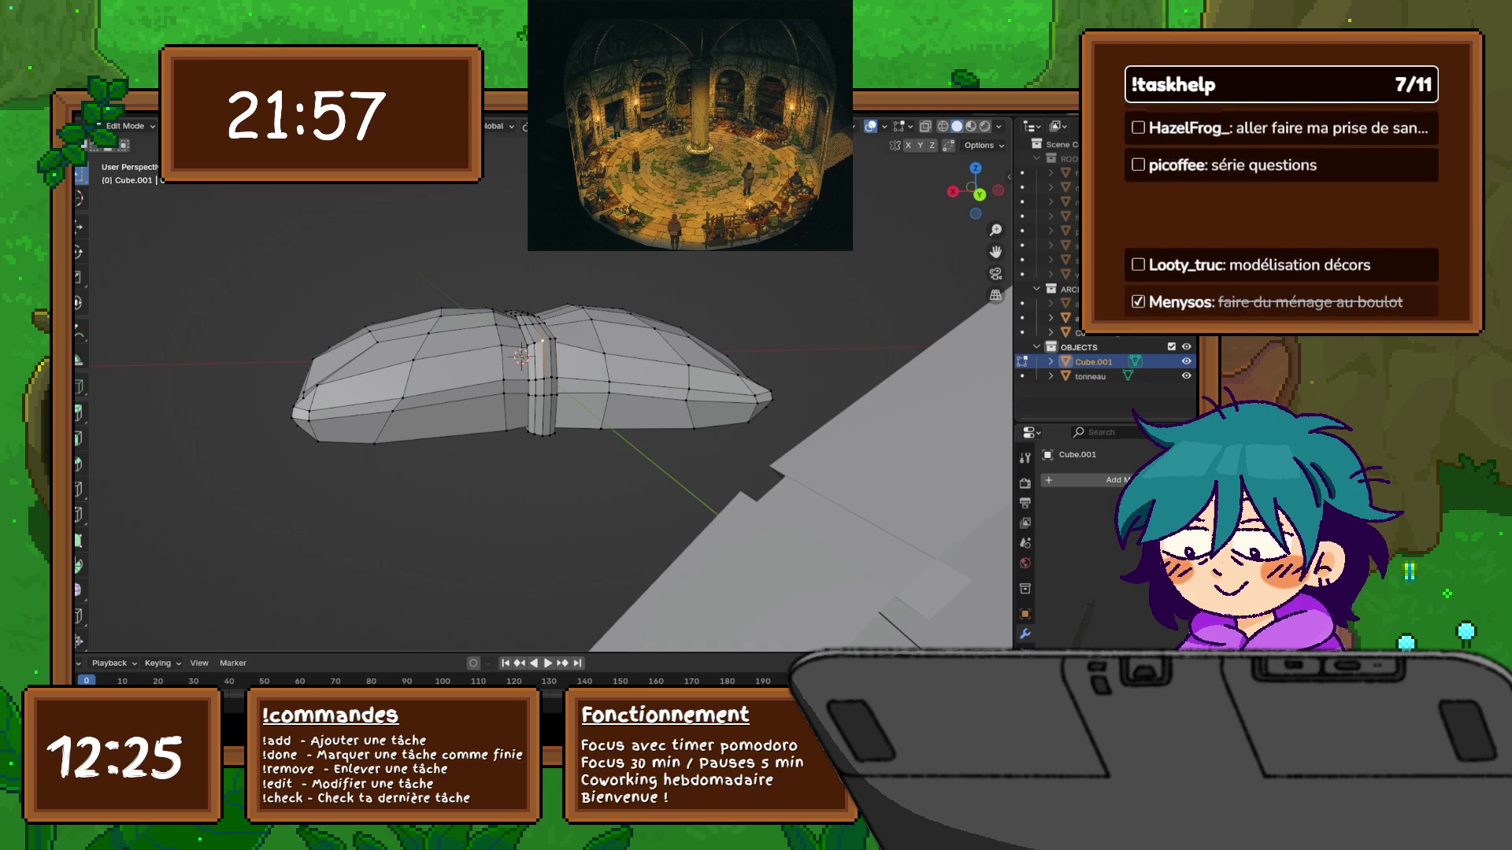
key(g)
key(z)
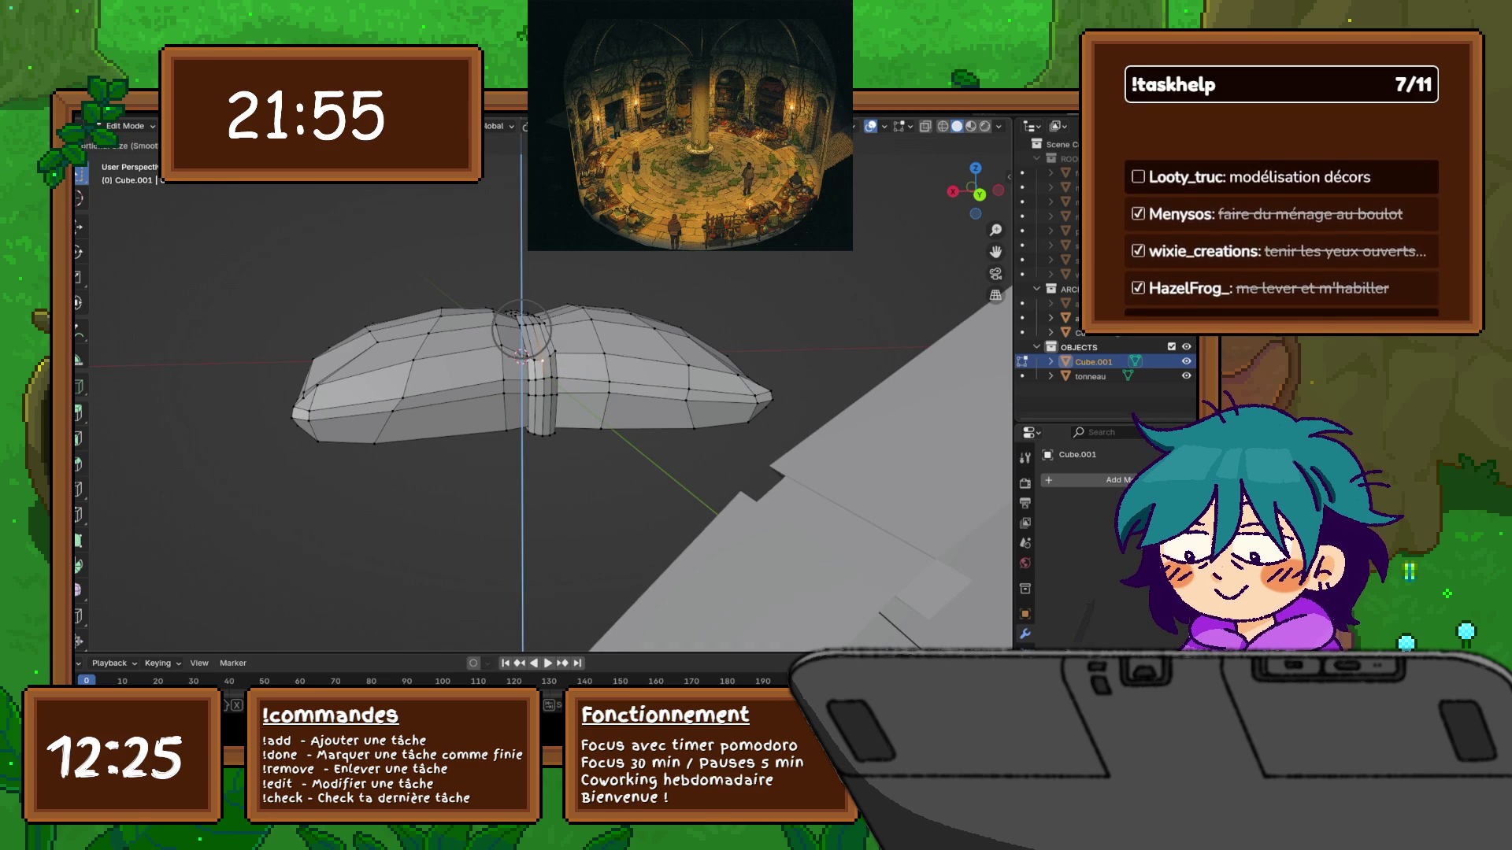
scroll(522, 329, up, 5)
scroll(521, 329, down, 10)
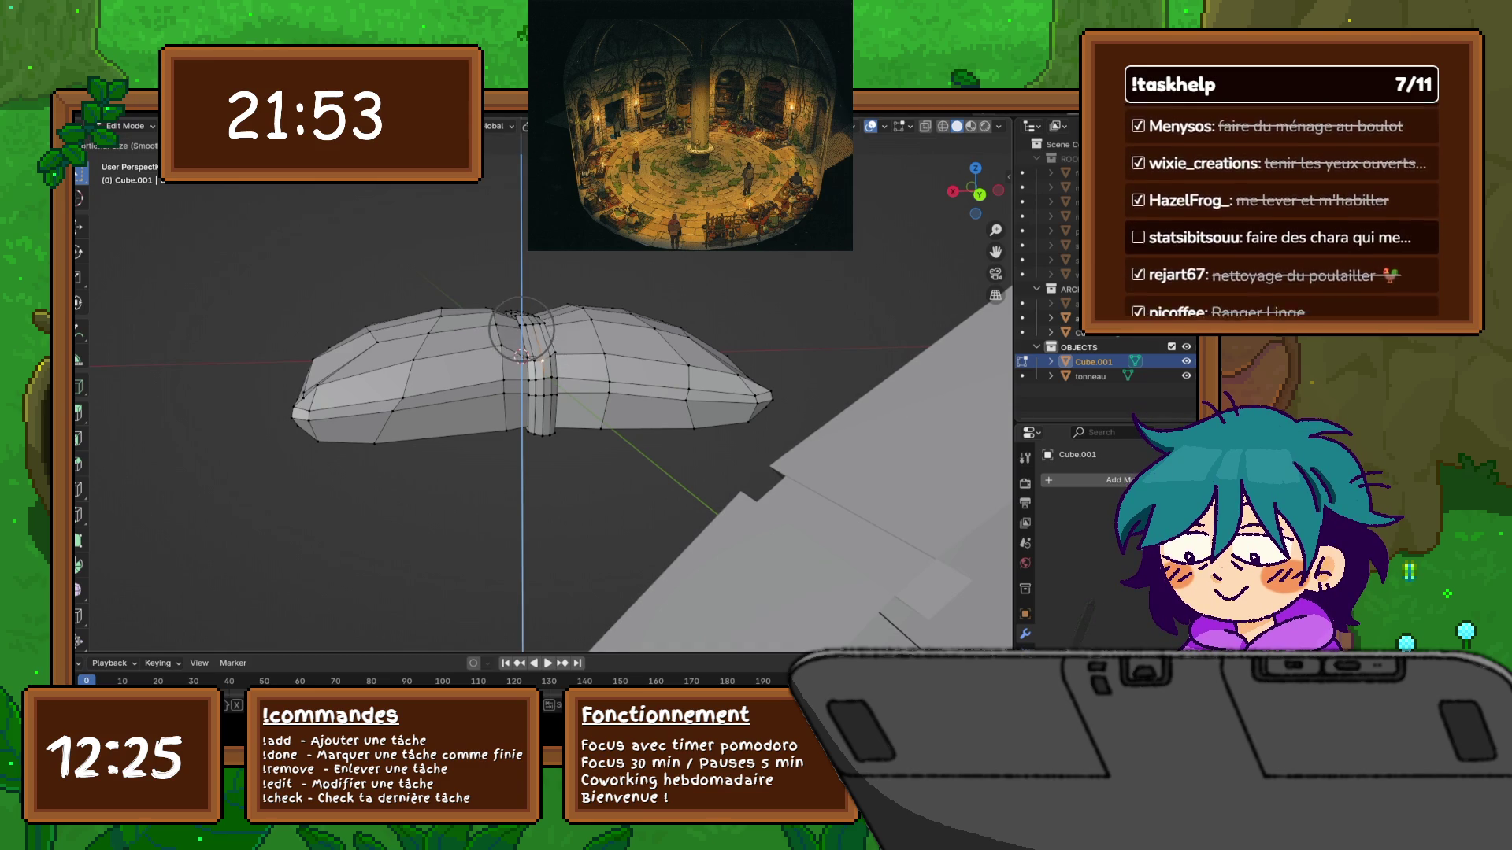
scroll(521, 329, down, 2)
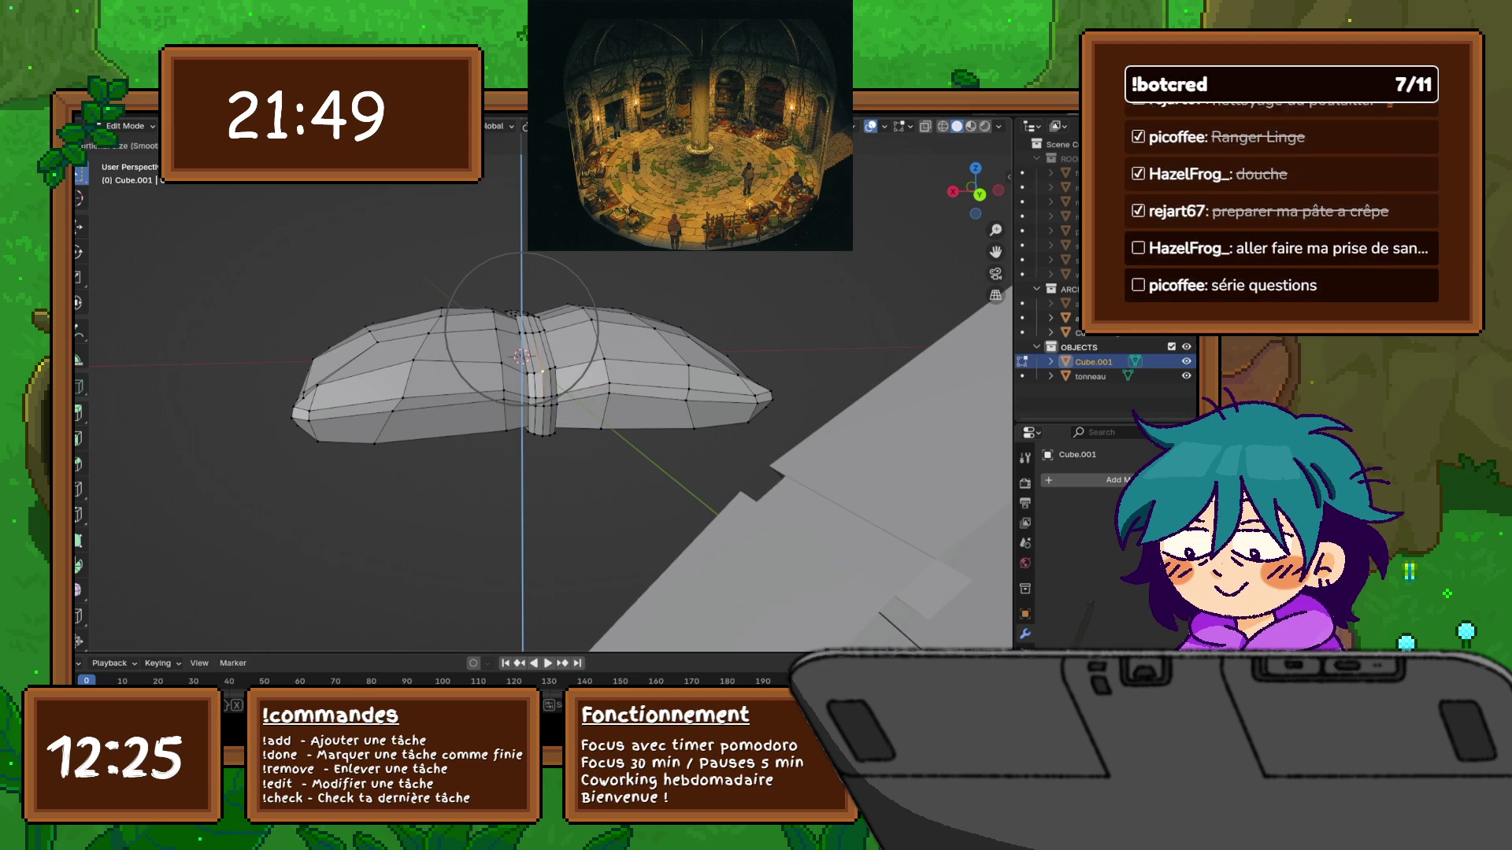
key(Return)
mouse_move(551, 393)
middle_down()
mouse_move(551, 489)
mouse_move(630, 441)
mouse_move(795, 441)
middle_up()
scroll(552, 378, up, 4)
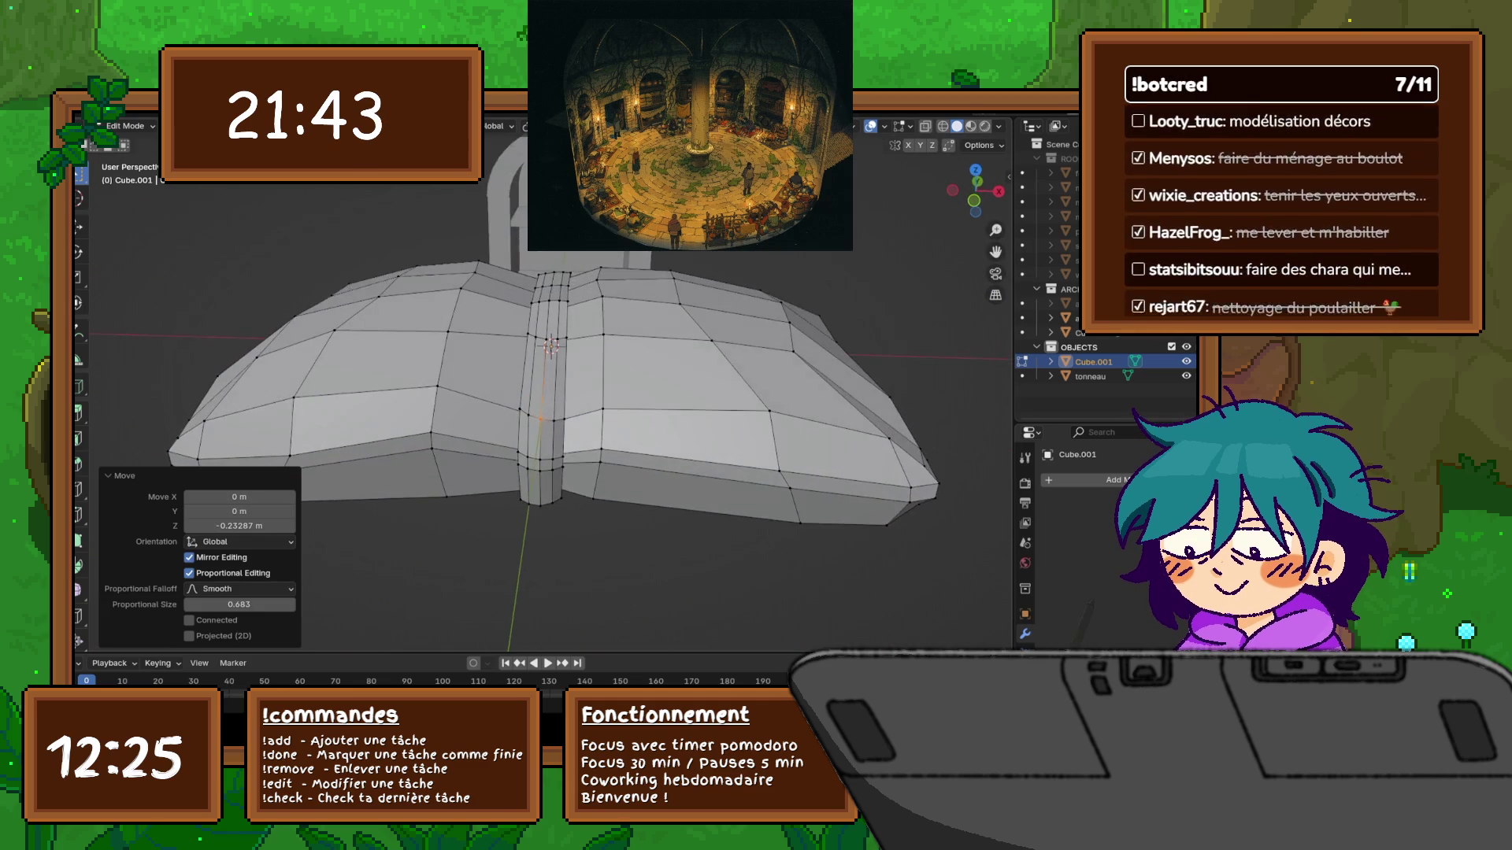
mouse_move(552, 394)
middle_down()
mouse_move(583, 338)
mouse_move(661, 354)
mouse_move(591, 319)
mouse_move(519, 335)
middle_up()
key(1)
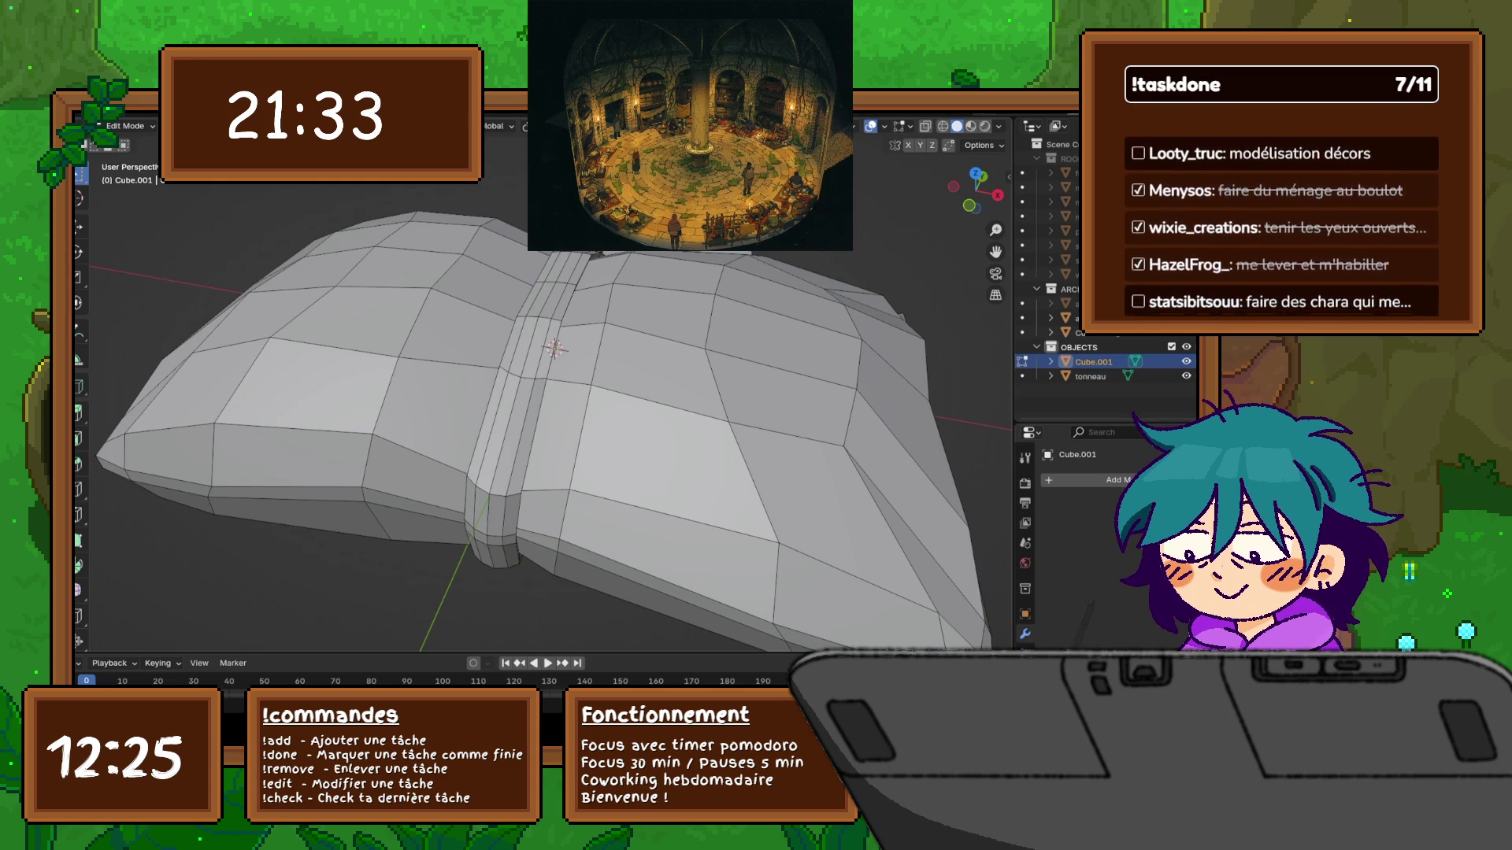
Select the two spine edge loops and move them into position in top view
alt+click(548, 425)
alt+shift+click(507, 394)
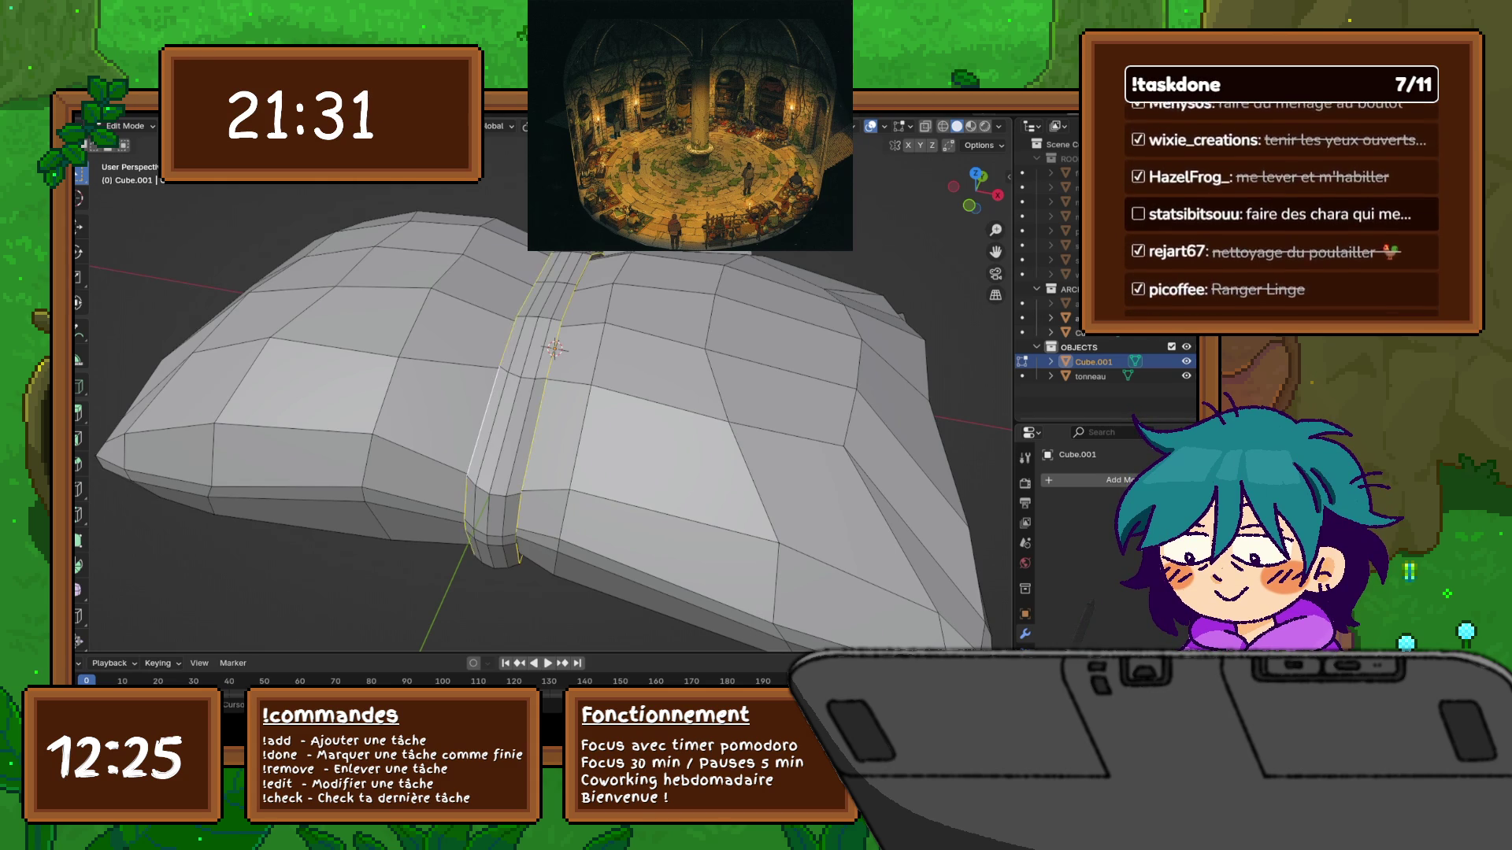
key(KP_7)
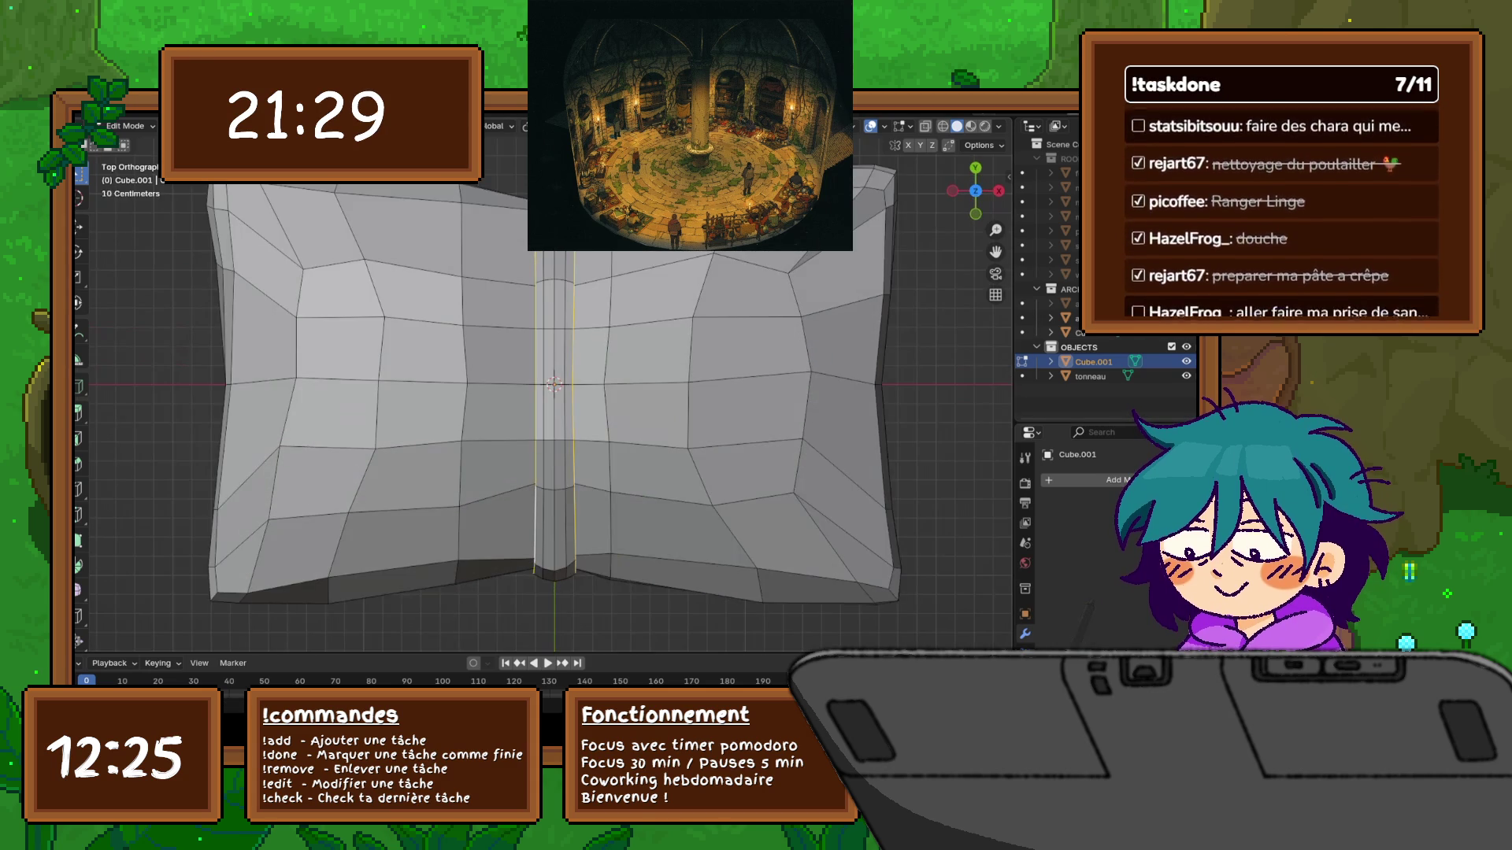
key(g)
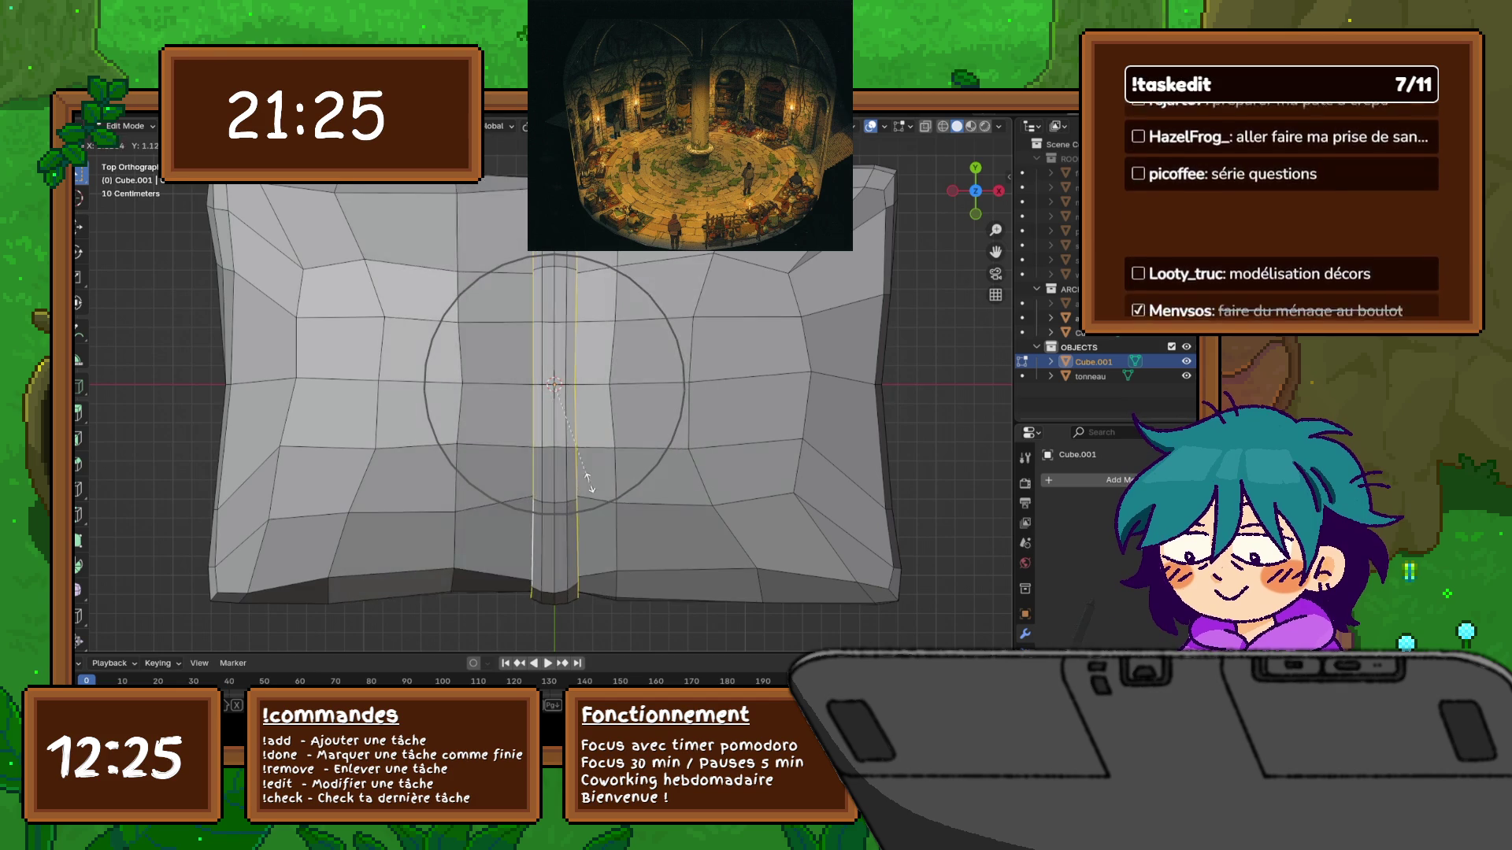
click(538, 489)
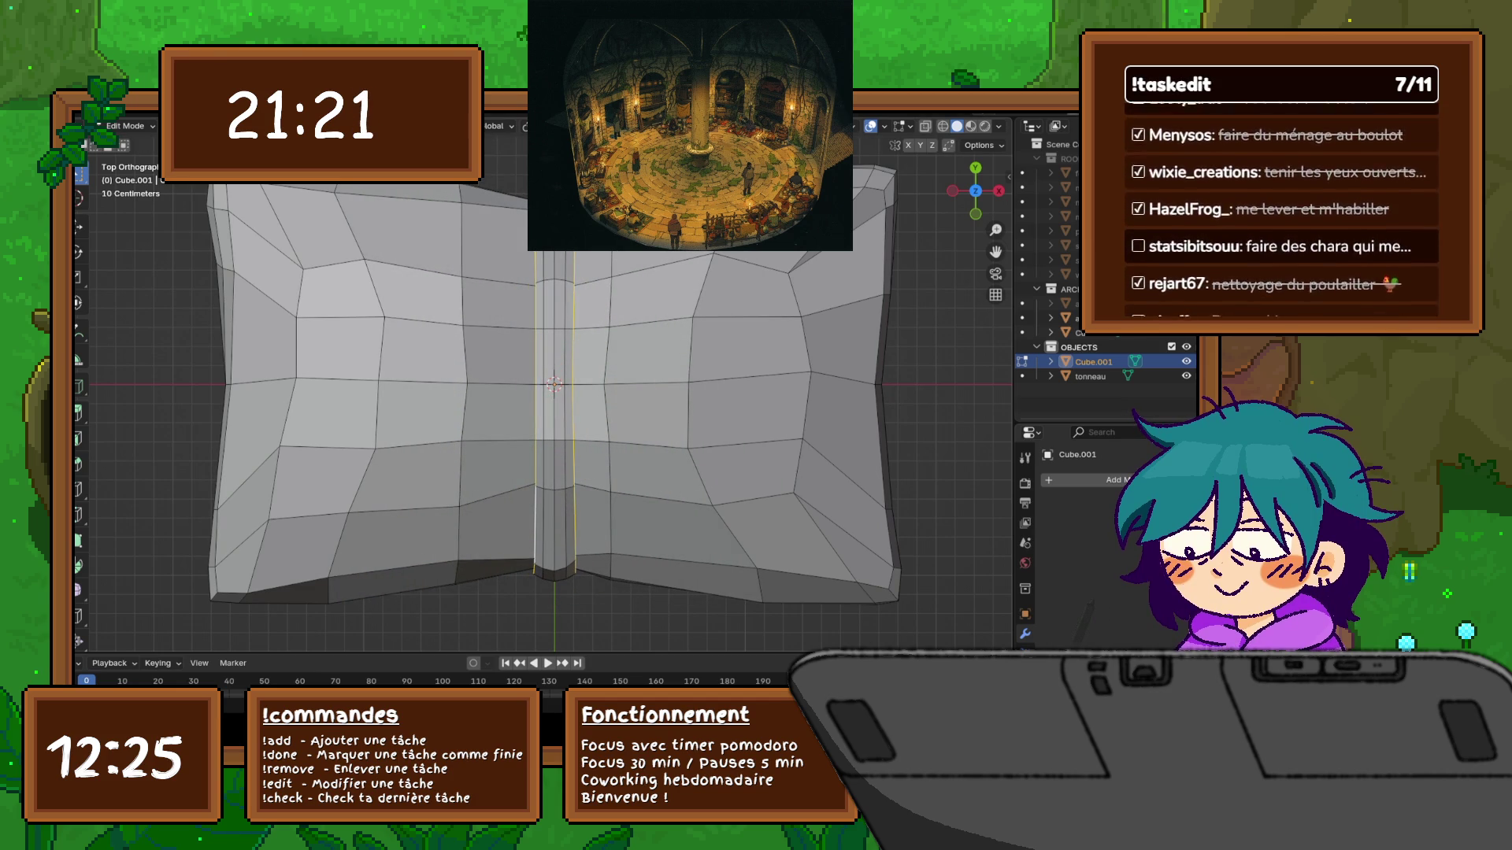
Scale the spine loops along X with proportional falloff so the pages follow
key(s)
key(x)
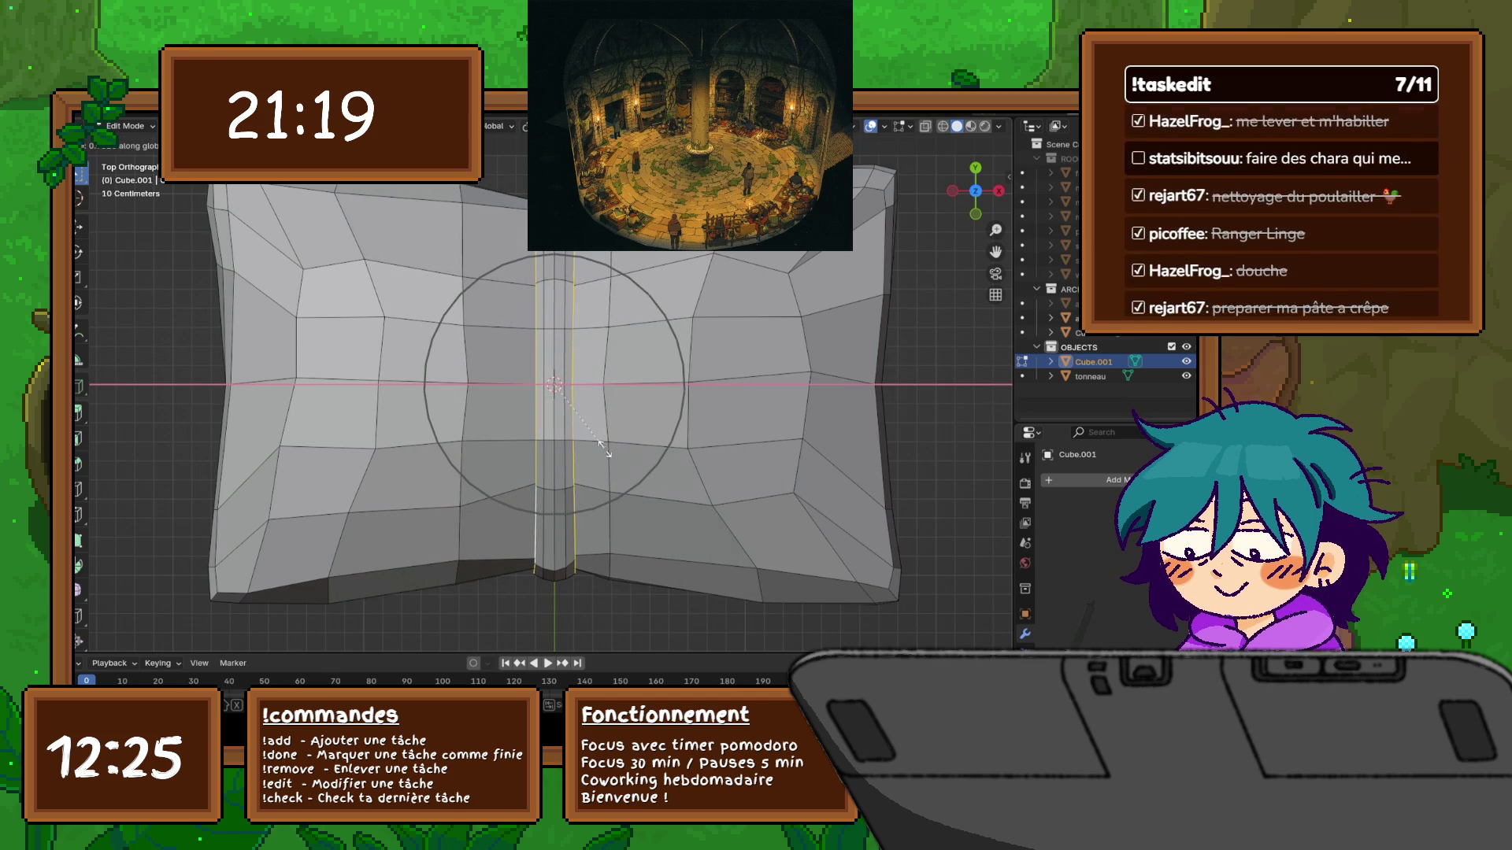
scroll(599, 452, down, 8)
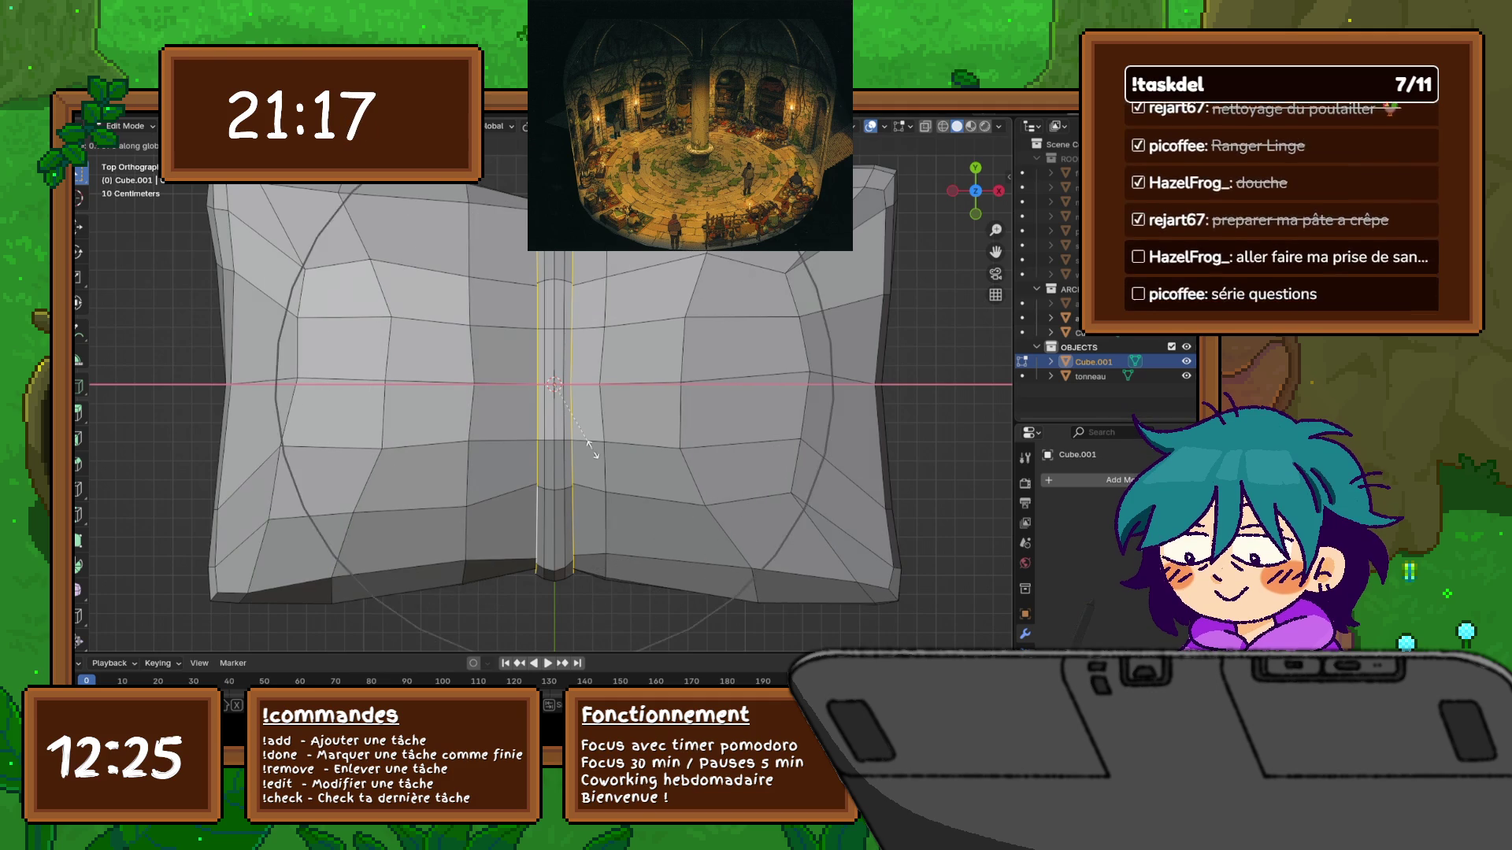
scroll(597, 454, up, 10)
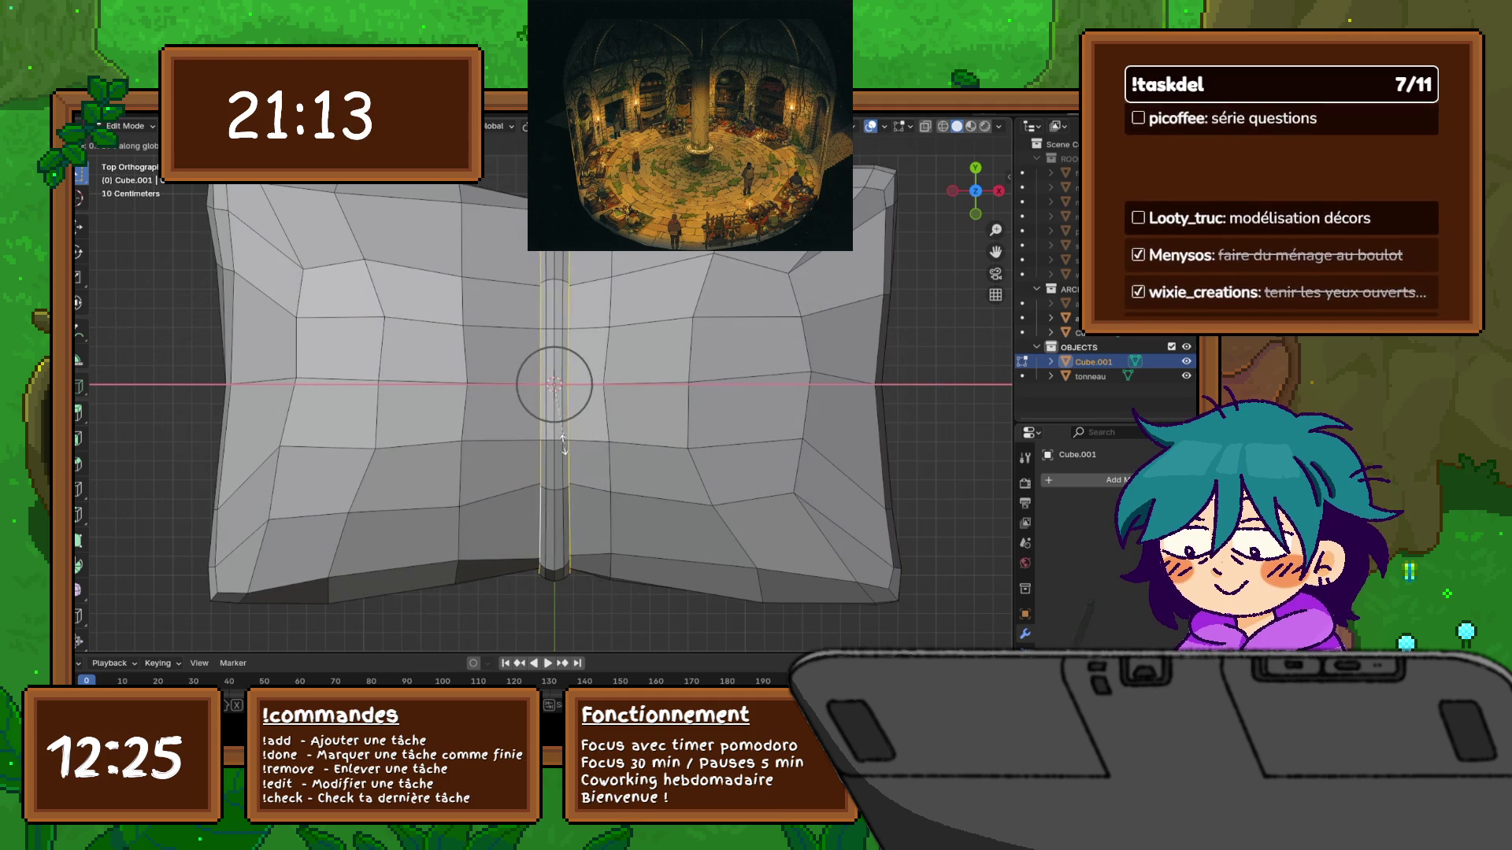
click(564, 445)
middle_drag(563, 445, 553, 334)
Narrow the spine edge loops along X to 0.873
key(s)
key(z)
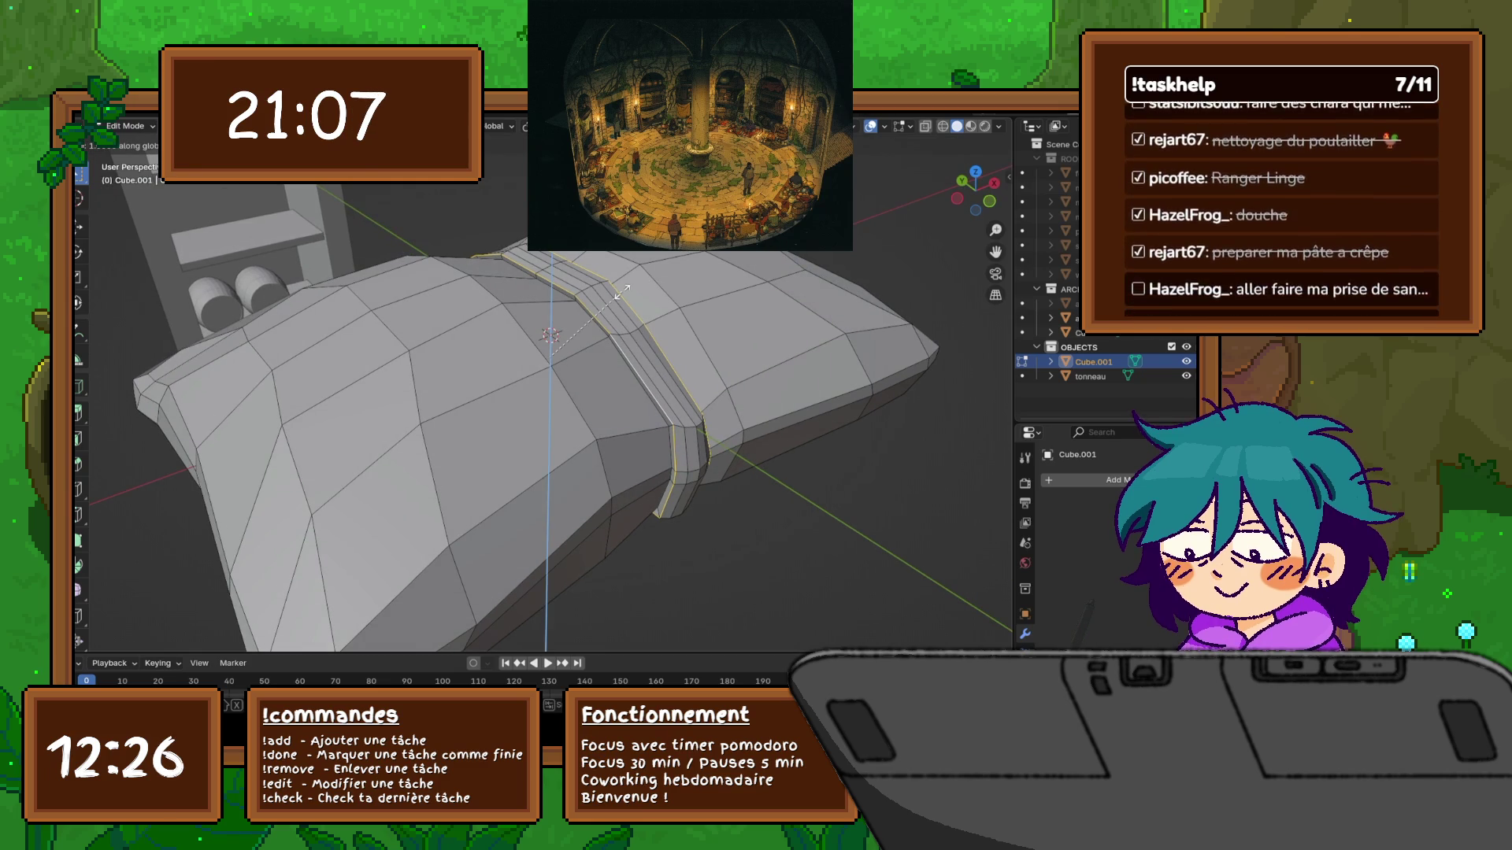
key(x)
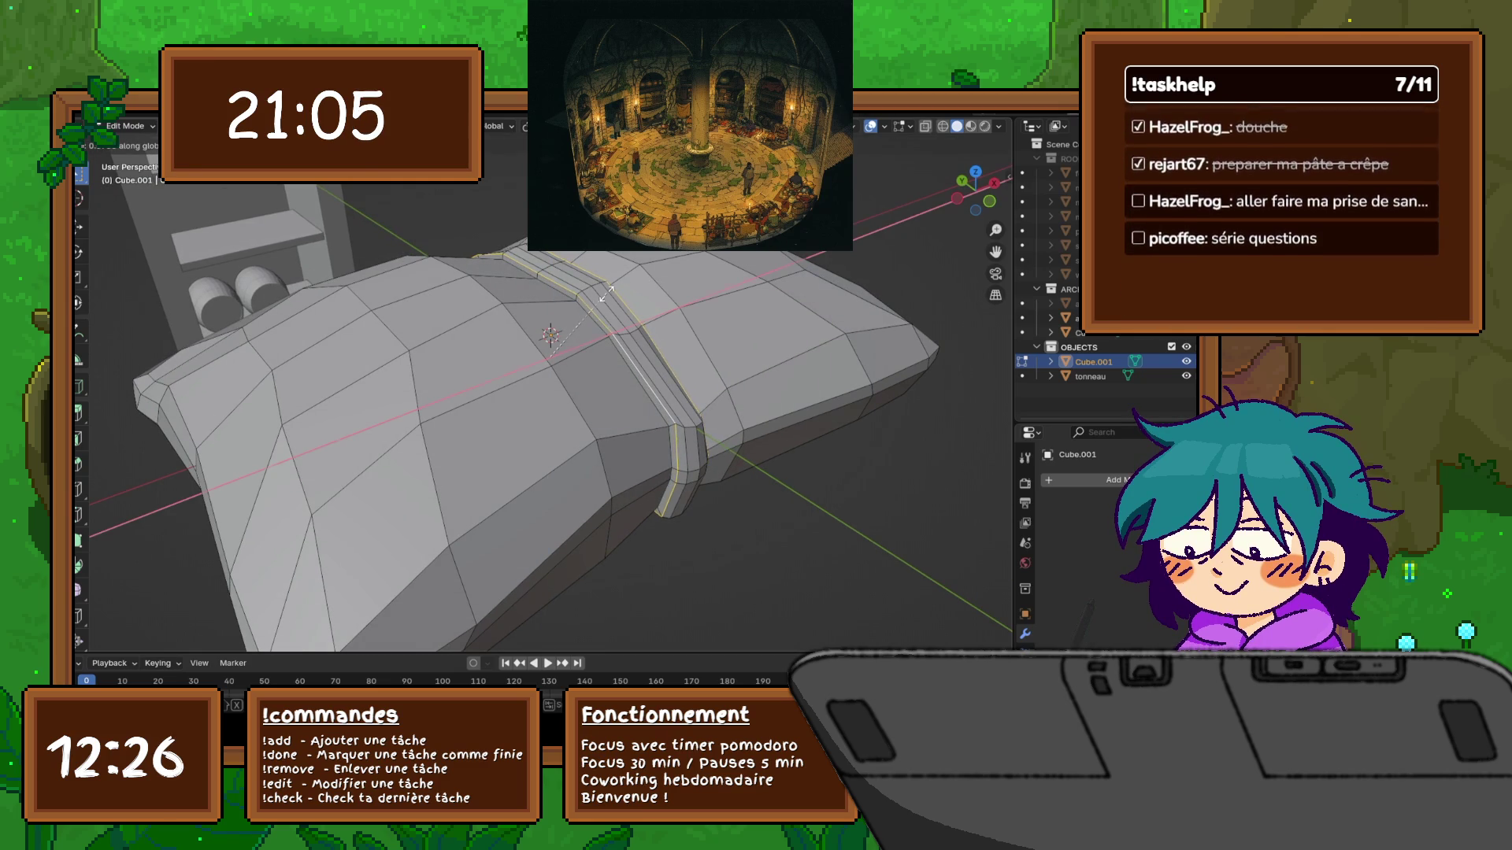
click(605, 294)
middle_drag(605, 295, 591, 236)
scroll(567, 389, up, 3)
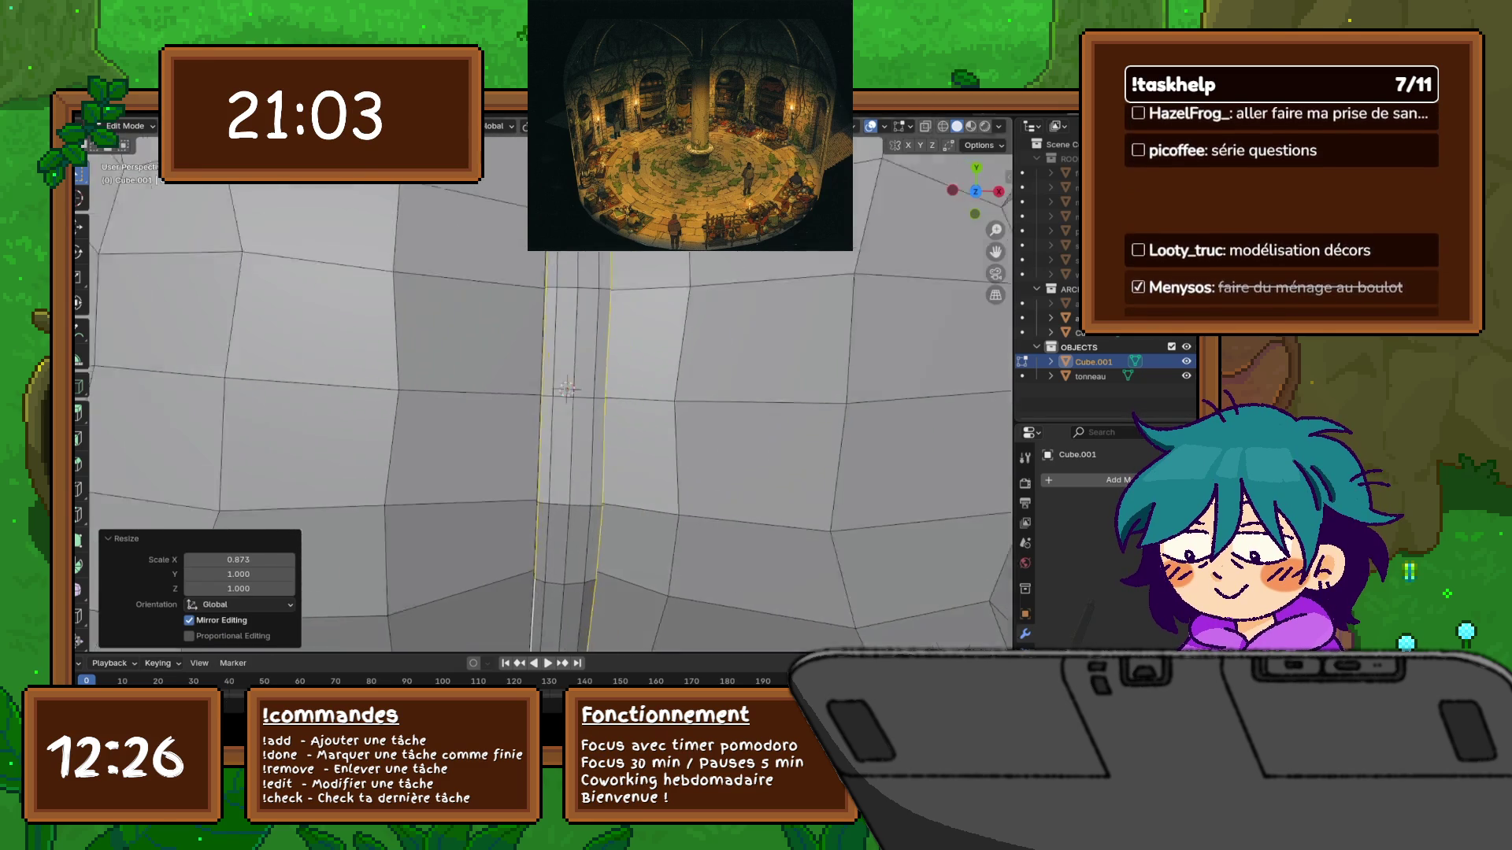
scroll(567, 388, up, 2)
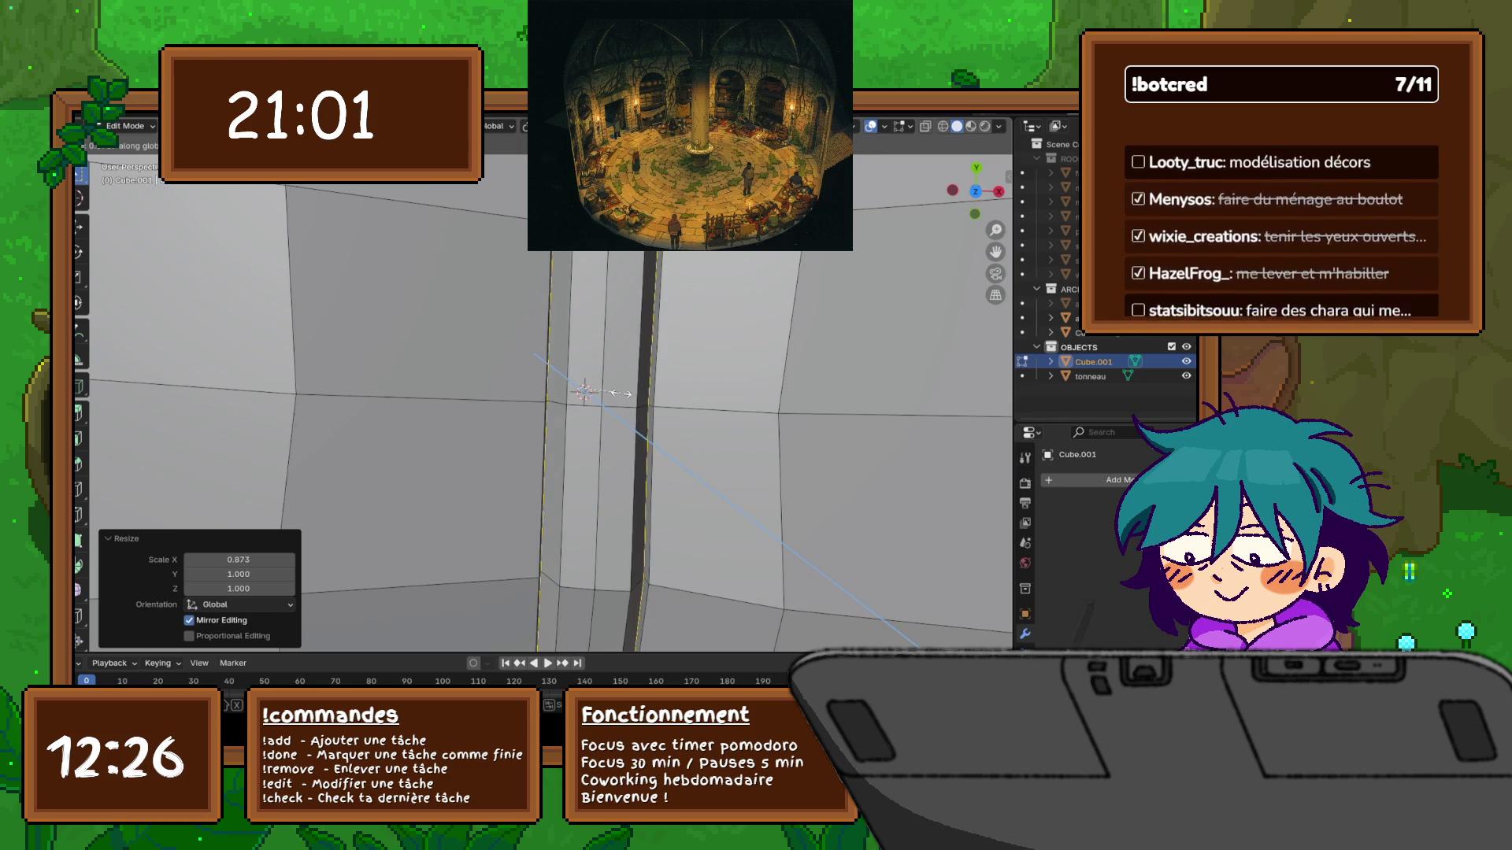
Scale the spine loops along X again to 0.880 and select the centre loop
key(s)
key(z)
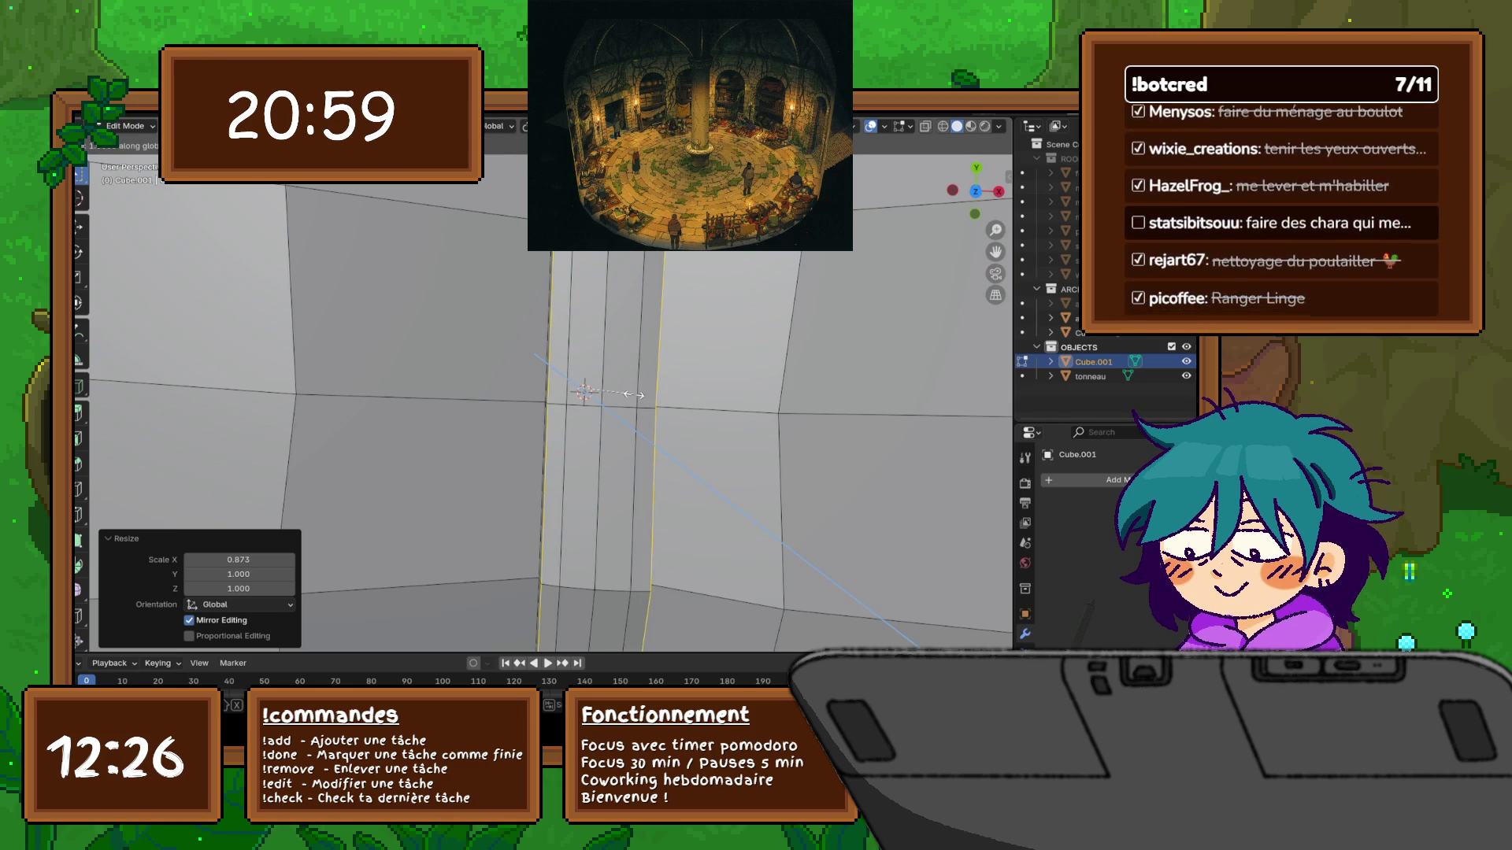
key(x)
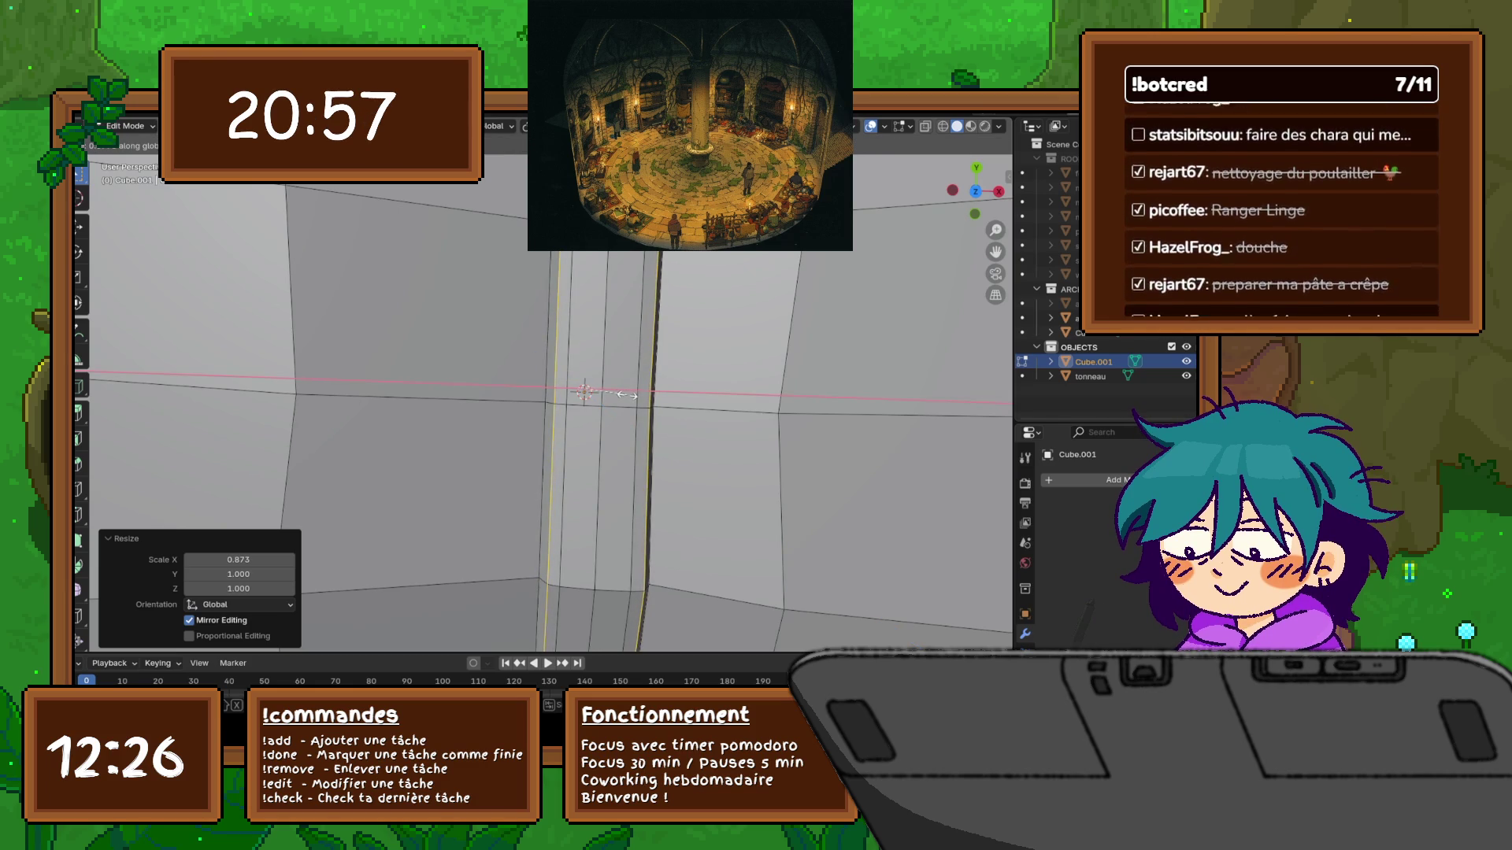
click(630, 395)
mouse_move(630, 395)
middle_down()
mouse_move(567, 331)
mouse_move(554, 283)
middle_up()
alt+click(574, 488)
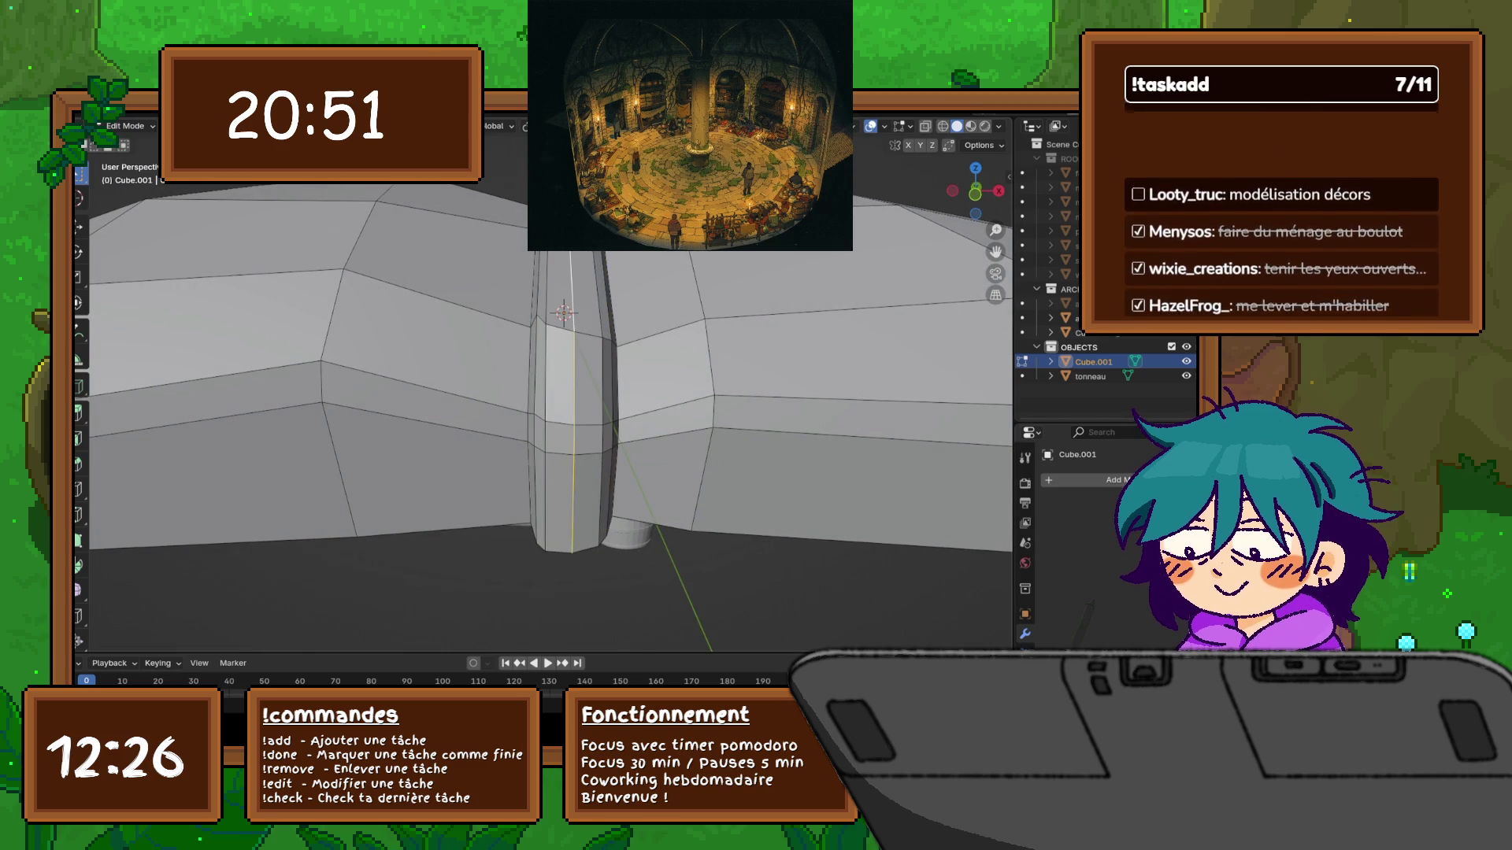
Raise the spine's centre loop 0.00527 m along Z
mouse_move(574, 488)
middle_down()
mouse_move(518, 356)
mouse_move(543, 356)
mouse_move(504, 356)
middle_up()
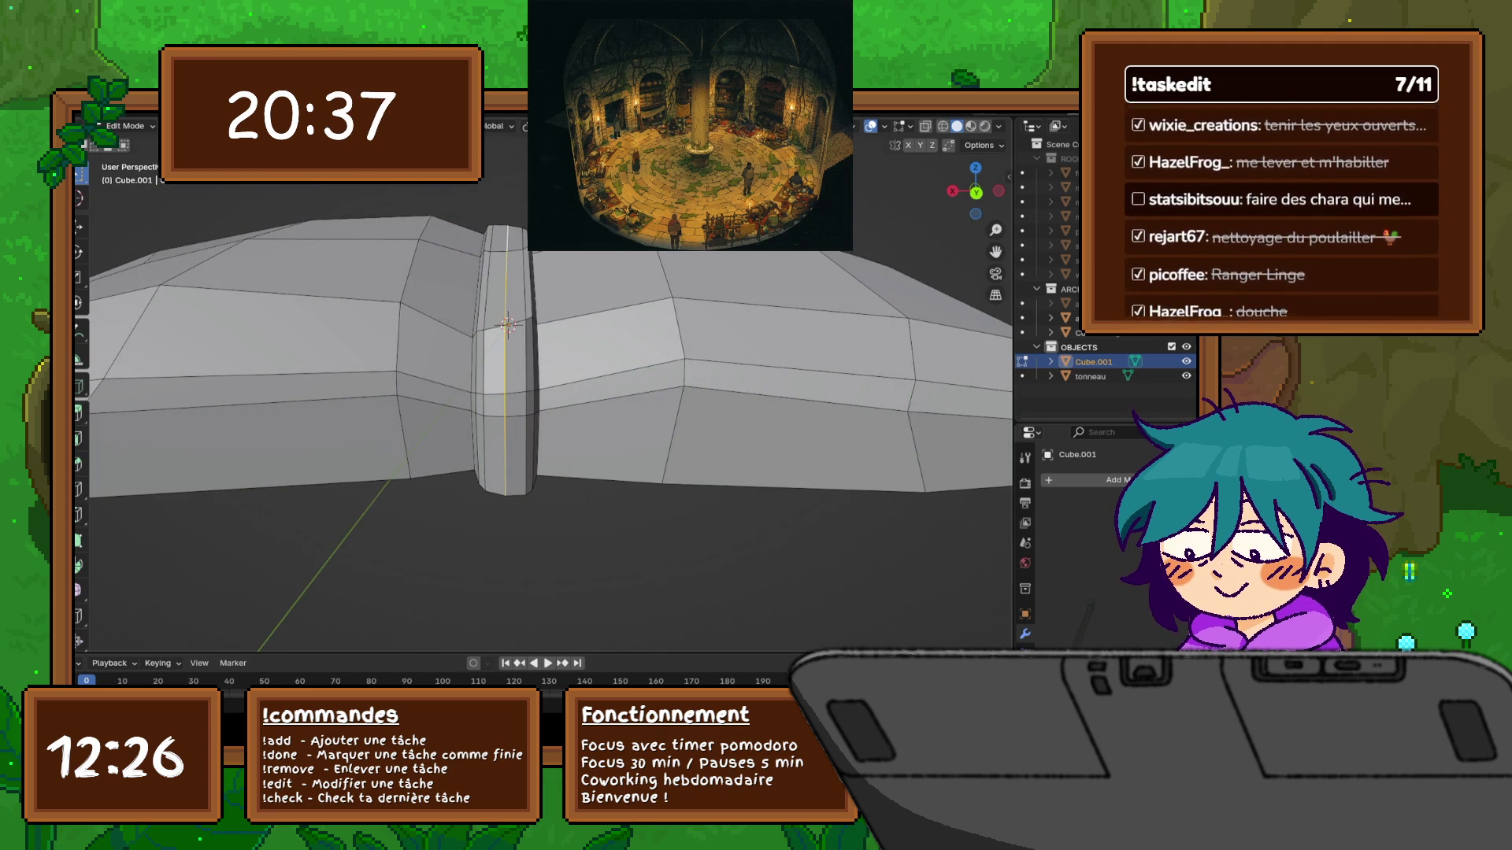
key(g)
key(z)
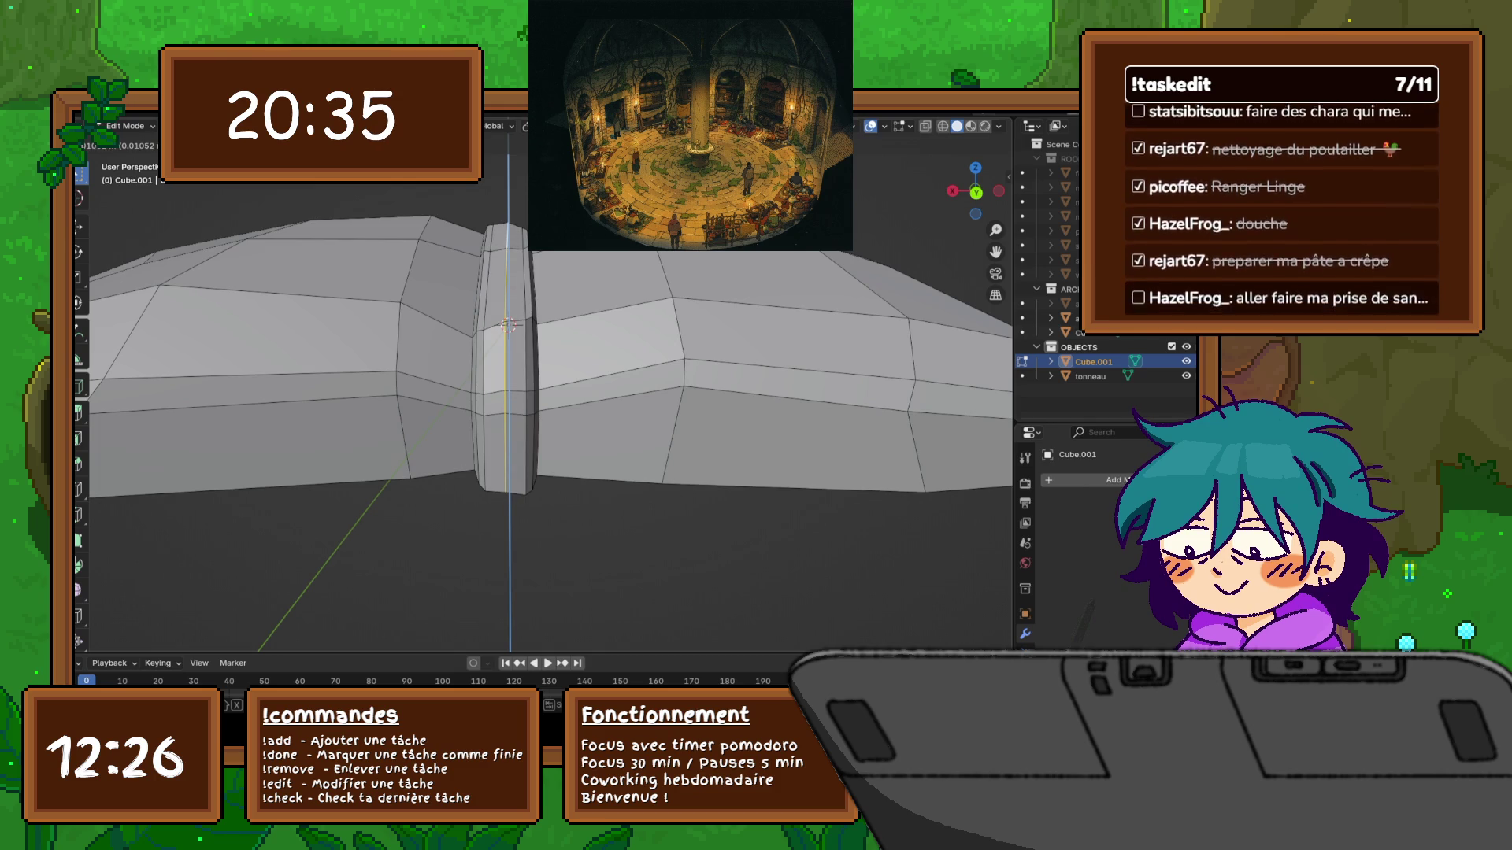
key(Return)
Select the left and right spine loops and raise them slightly along Z
alt+click(489, 354)
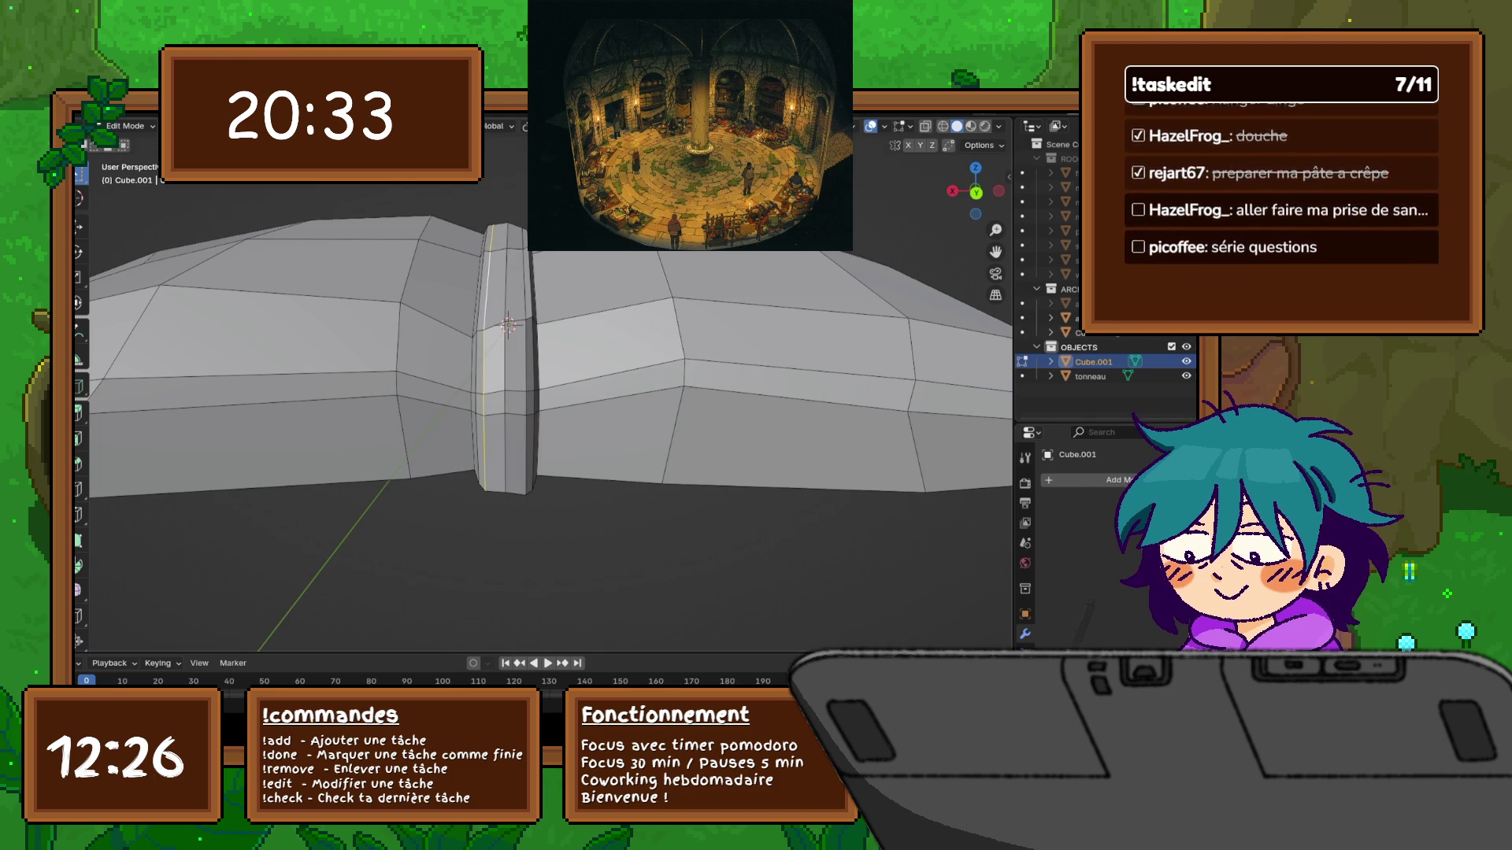
alt+shift+click(526, 355)
key(g)
key(z)
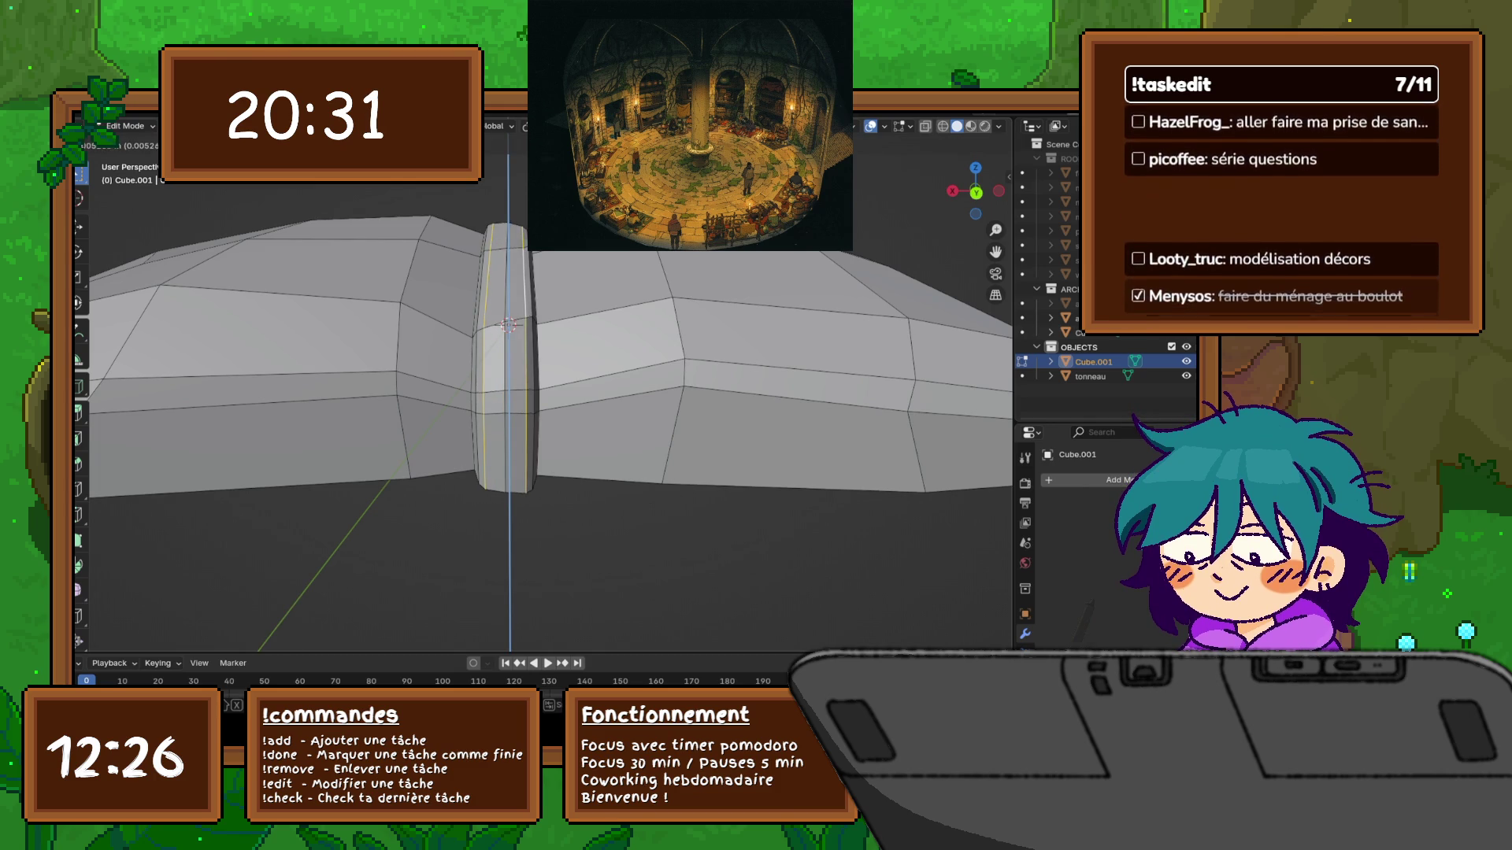
key(Return)
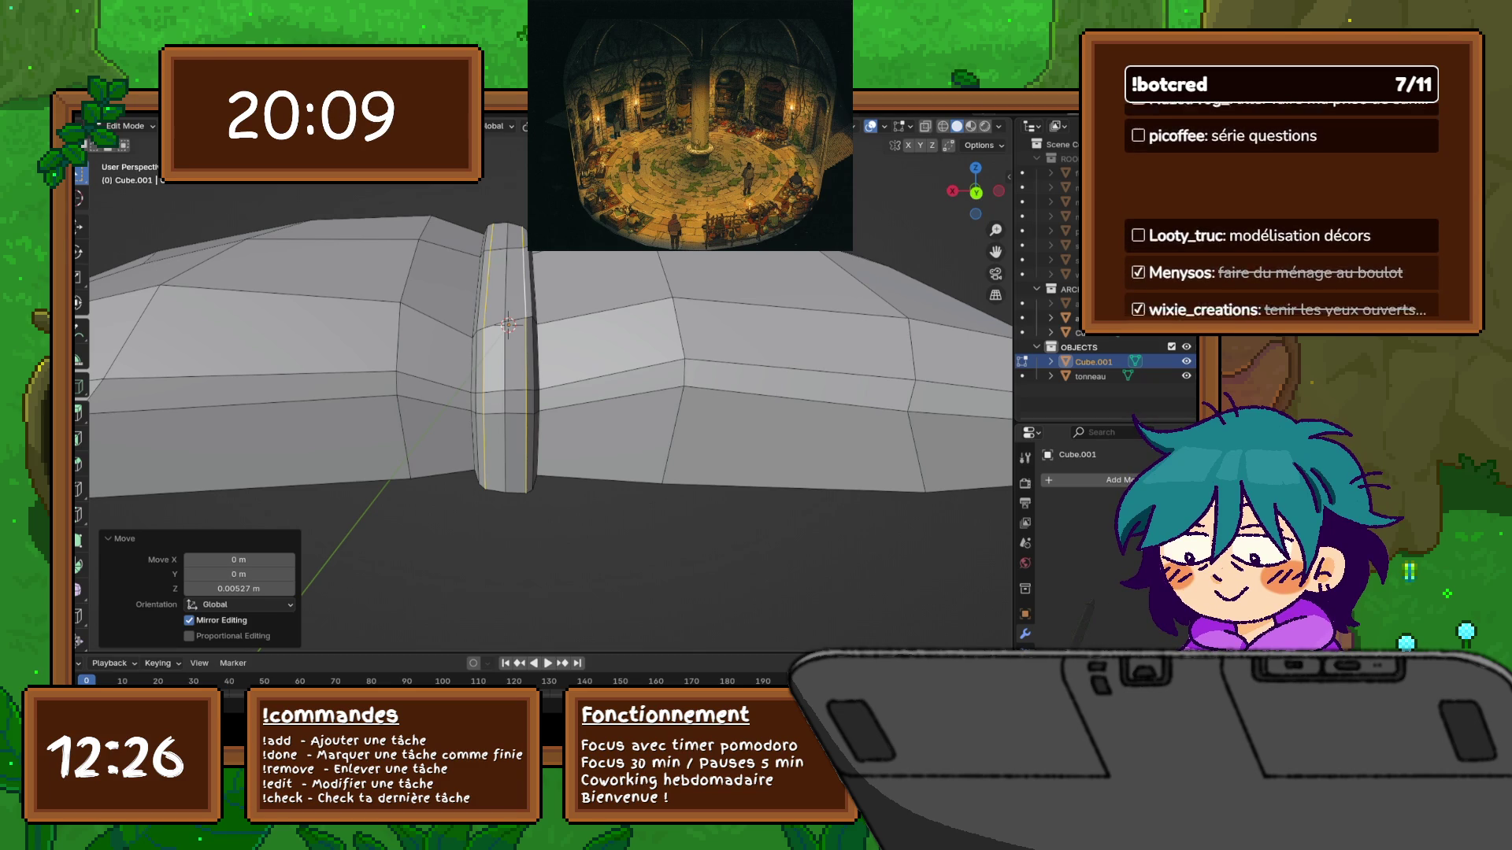
mouse_move(543, 355)
middle_down()
mouse_move(599, 339)
mouse_move(622, 370)
mouse_move(525, 383)
mouse_move(552, 370)
mouse_move(539, 386)
middle_up()
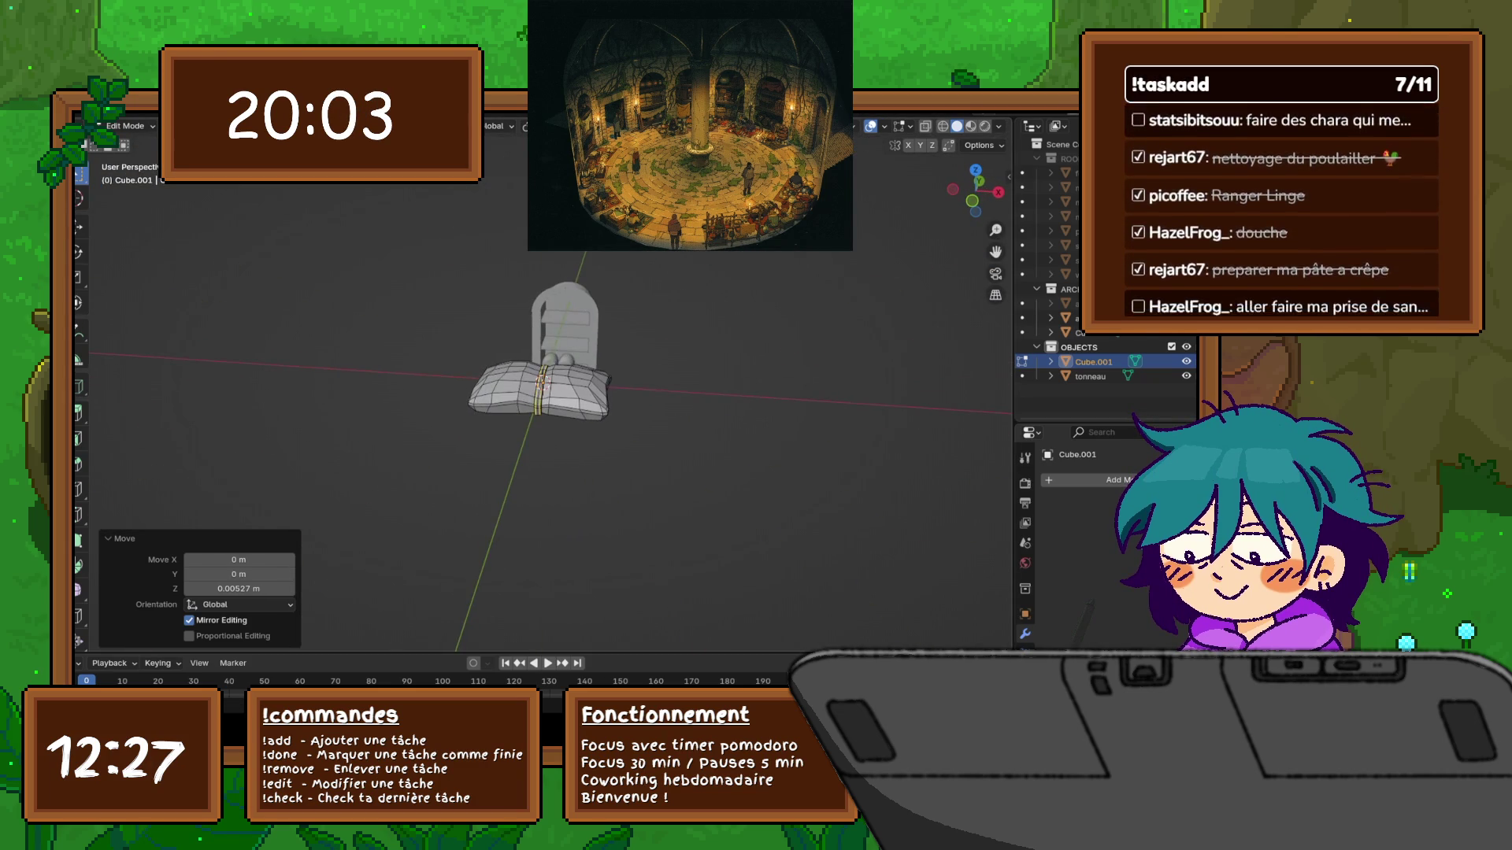
Return the book to Object Mode via the mode pie menu and open Add Modifier
scroll(552, 378, up, 10)
scroll(551, 378, down, 4)
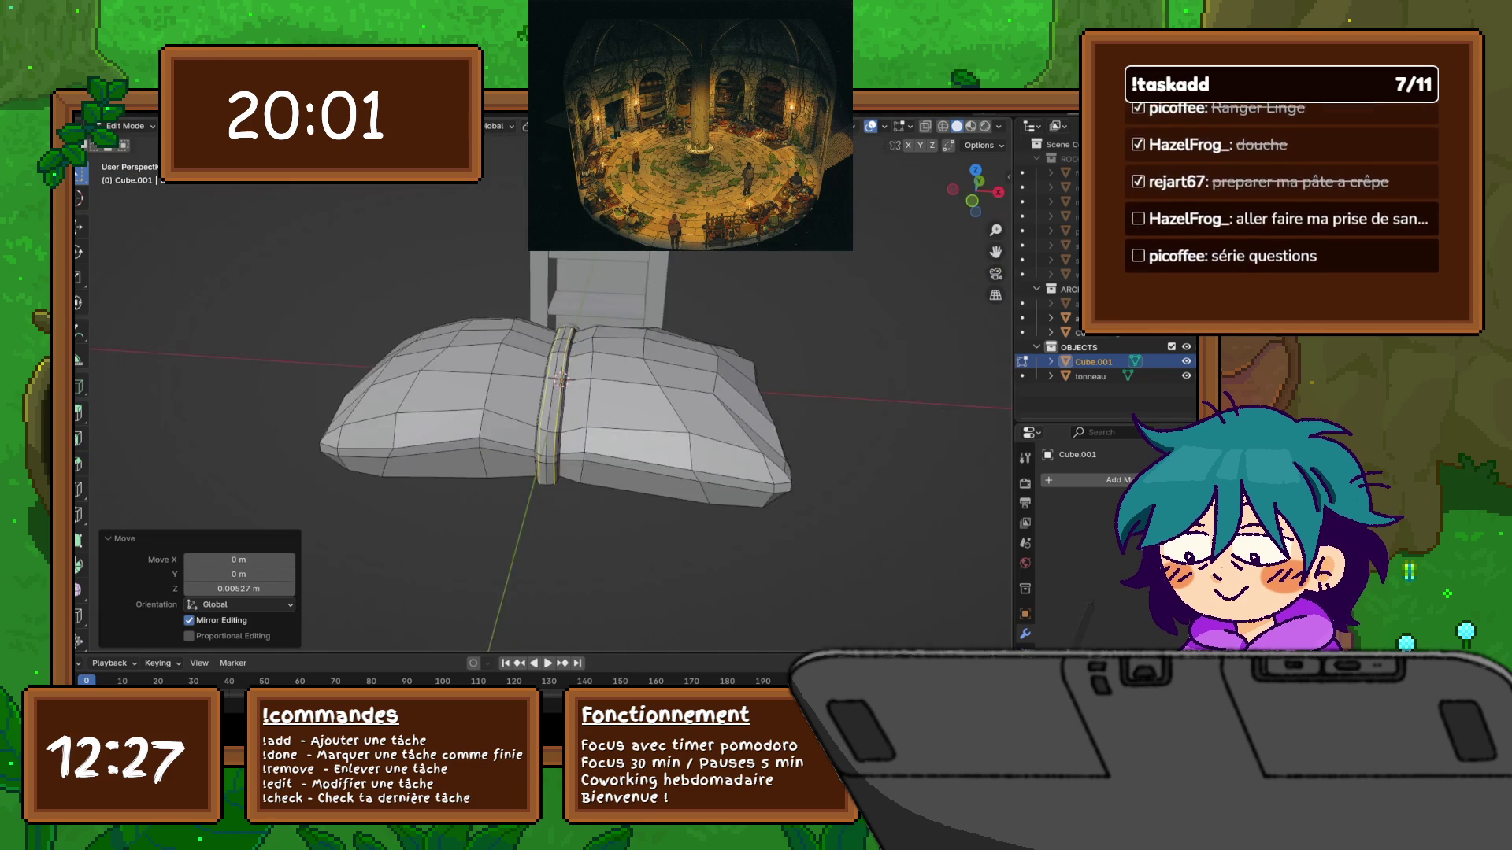
scroll(552, 378, down, 5)
middle_drag(551, 378, 547, 370)
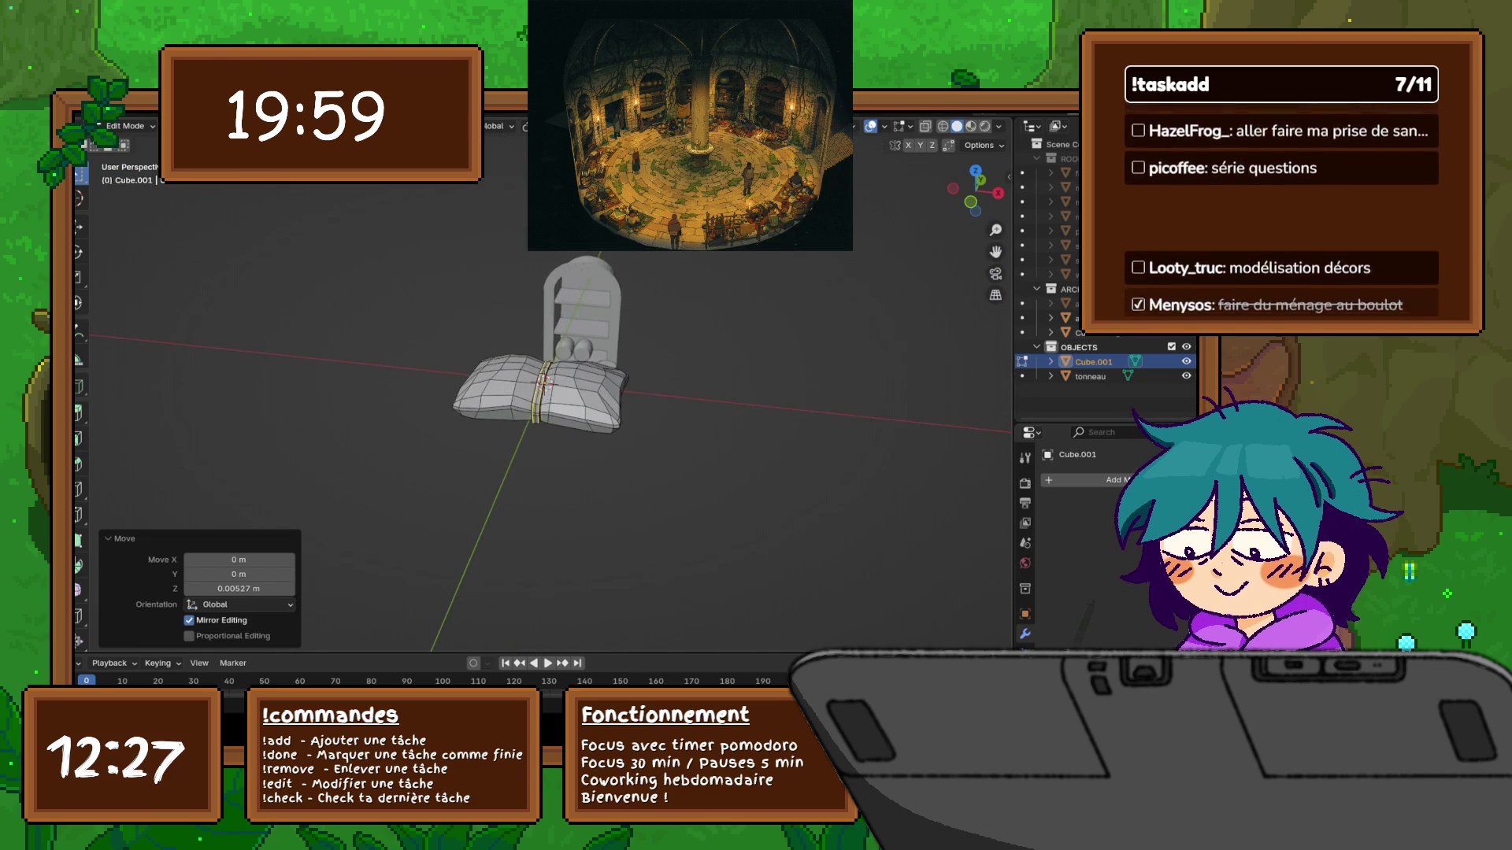
key(ctrl+Tab)
click(433, 413)
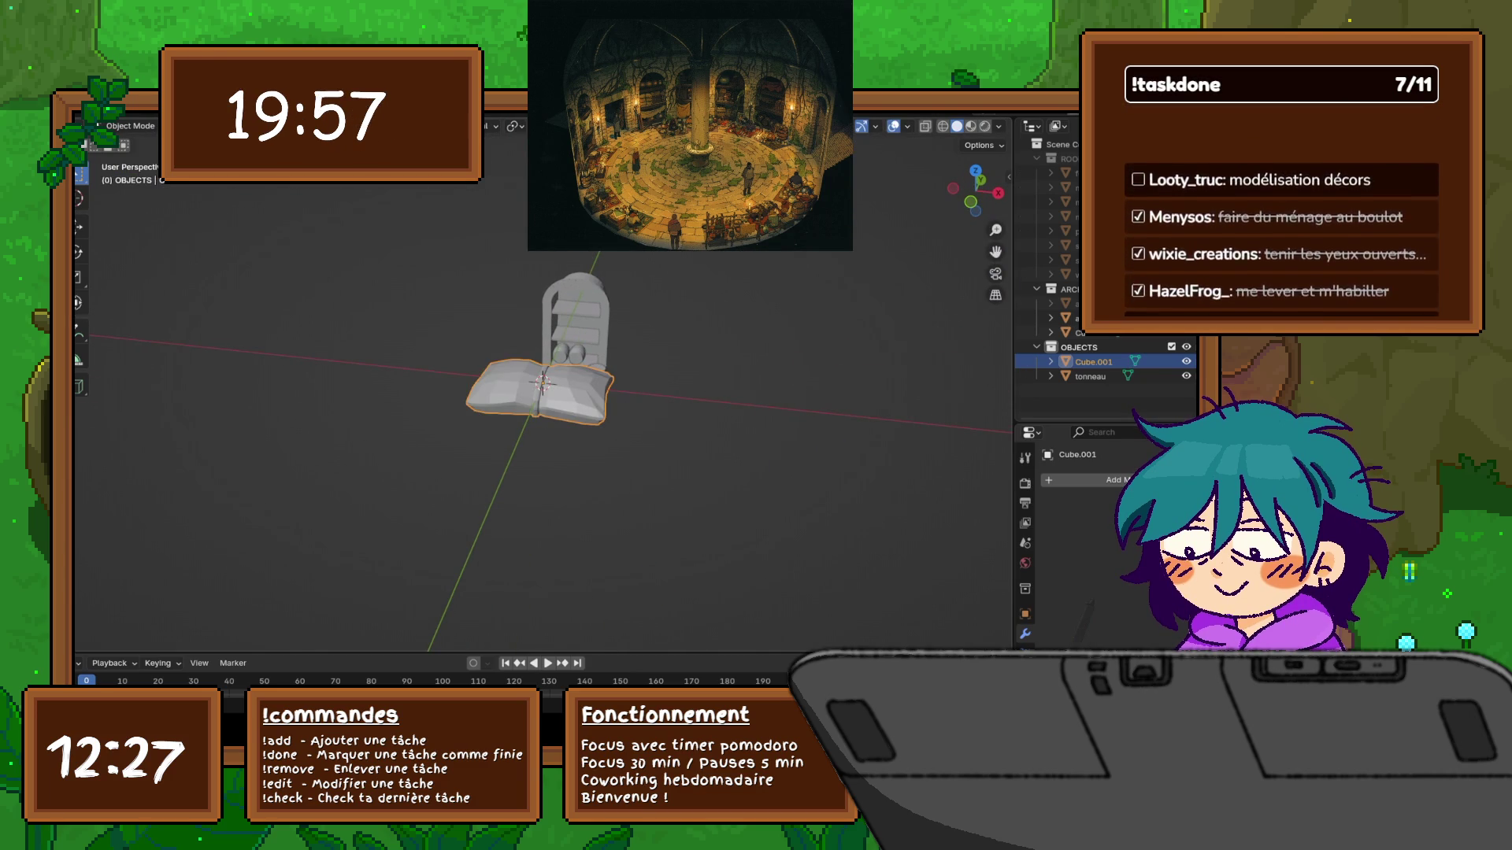
click(1103, 480)
Add a Catmull-Clark Subdivision Surface modifier from the Generate category to the book
mouse_move(1087, 482)
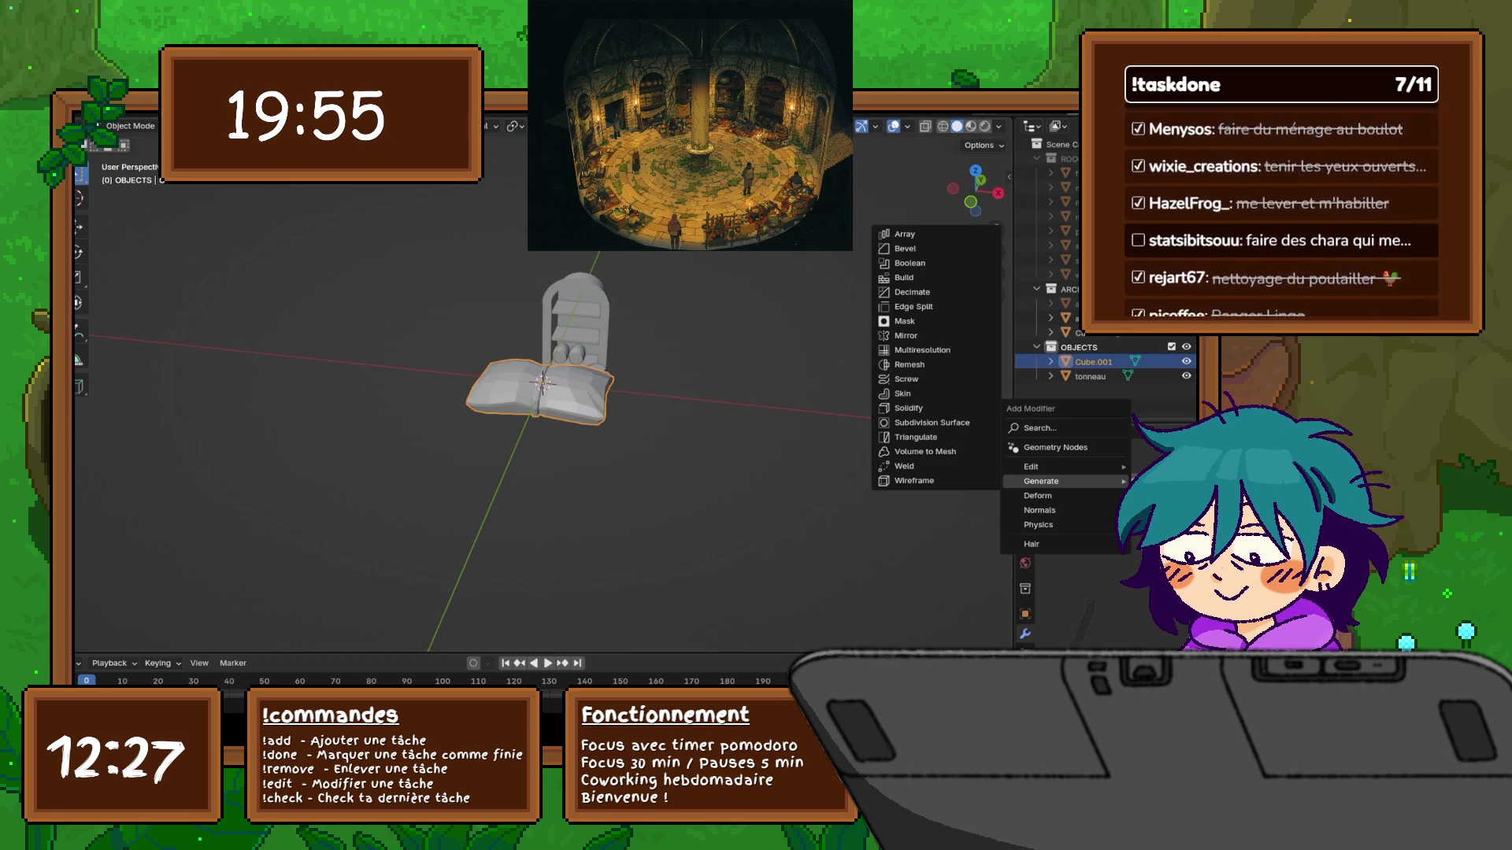
click(931, 423)
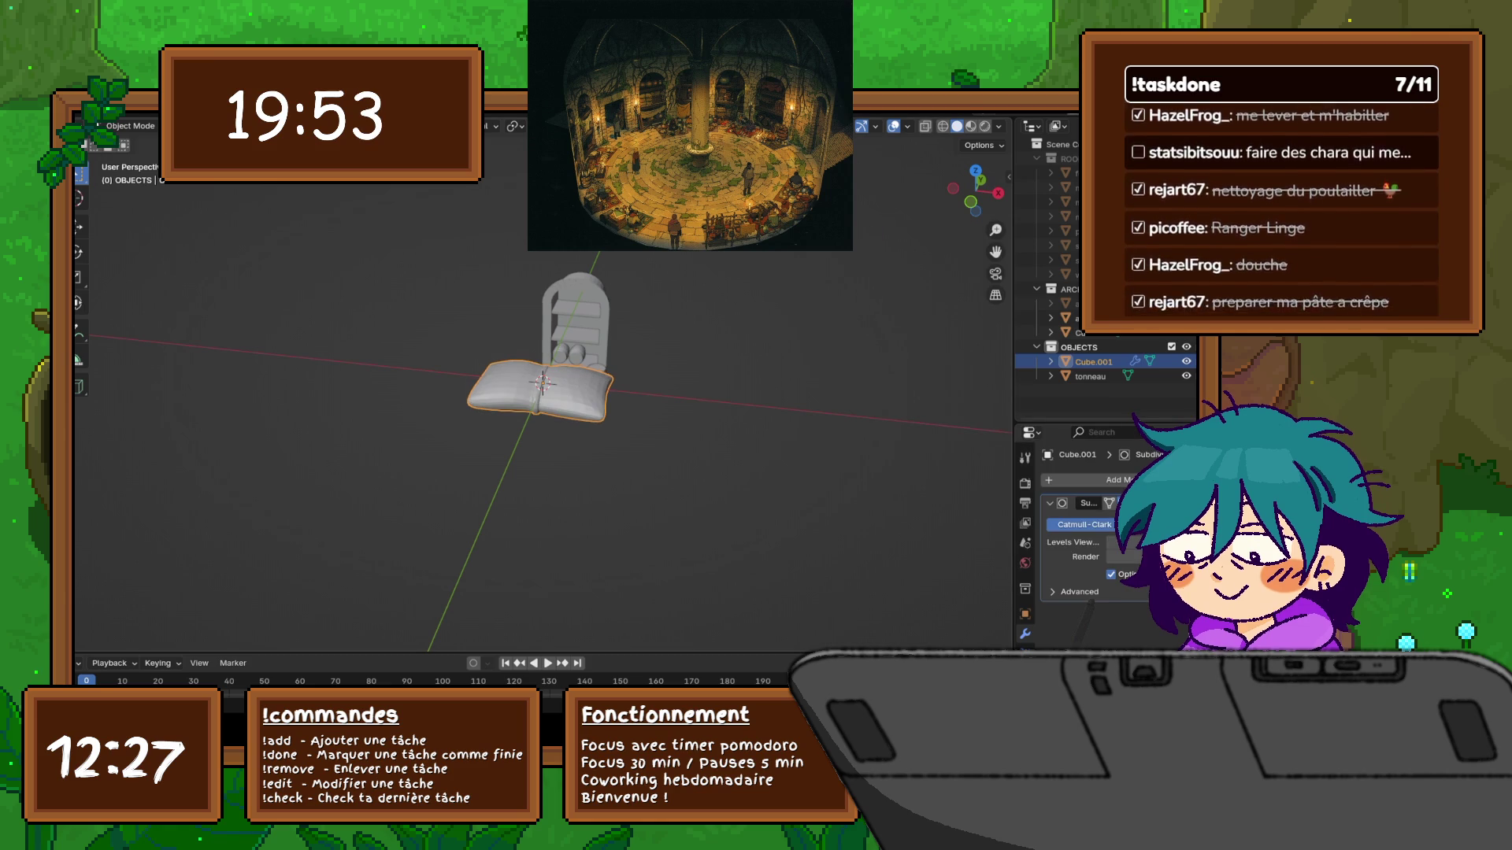
scroll(551, 394, up, 4)
middle_drag(551, 394, 709, 378)
Put the book back in Edit Mode with the subdivided surface shown while editing
key(ctrl+Tab)
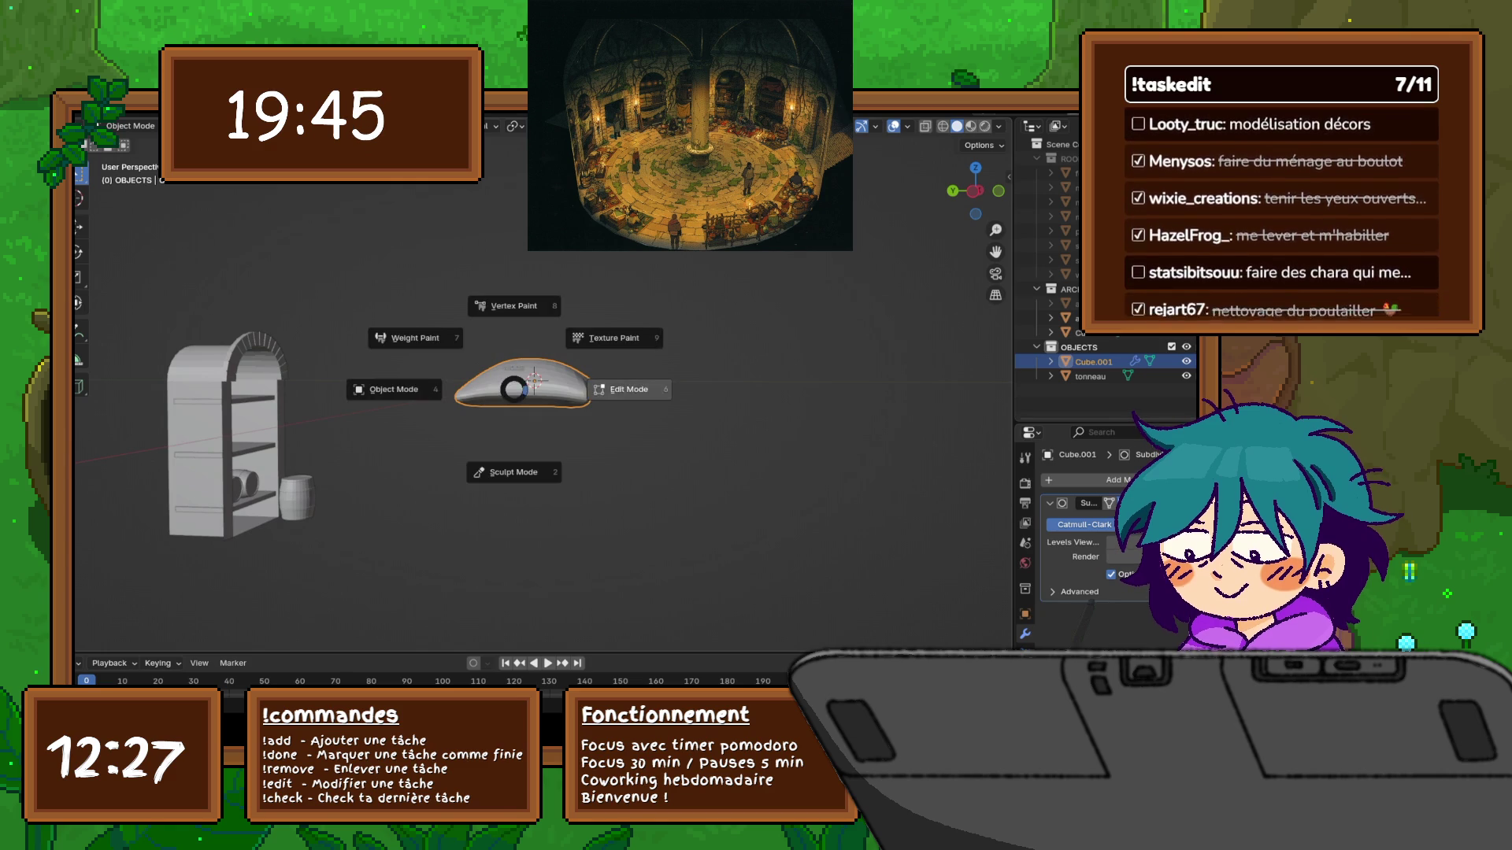
click(630, 390)
scroll(630, 390, up, 3)
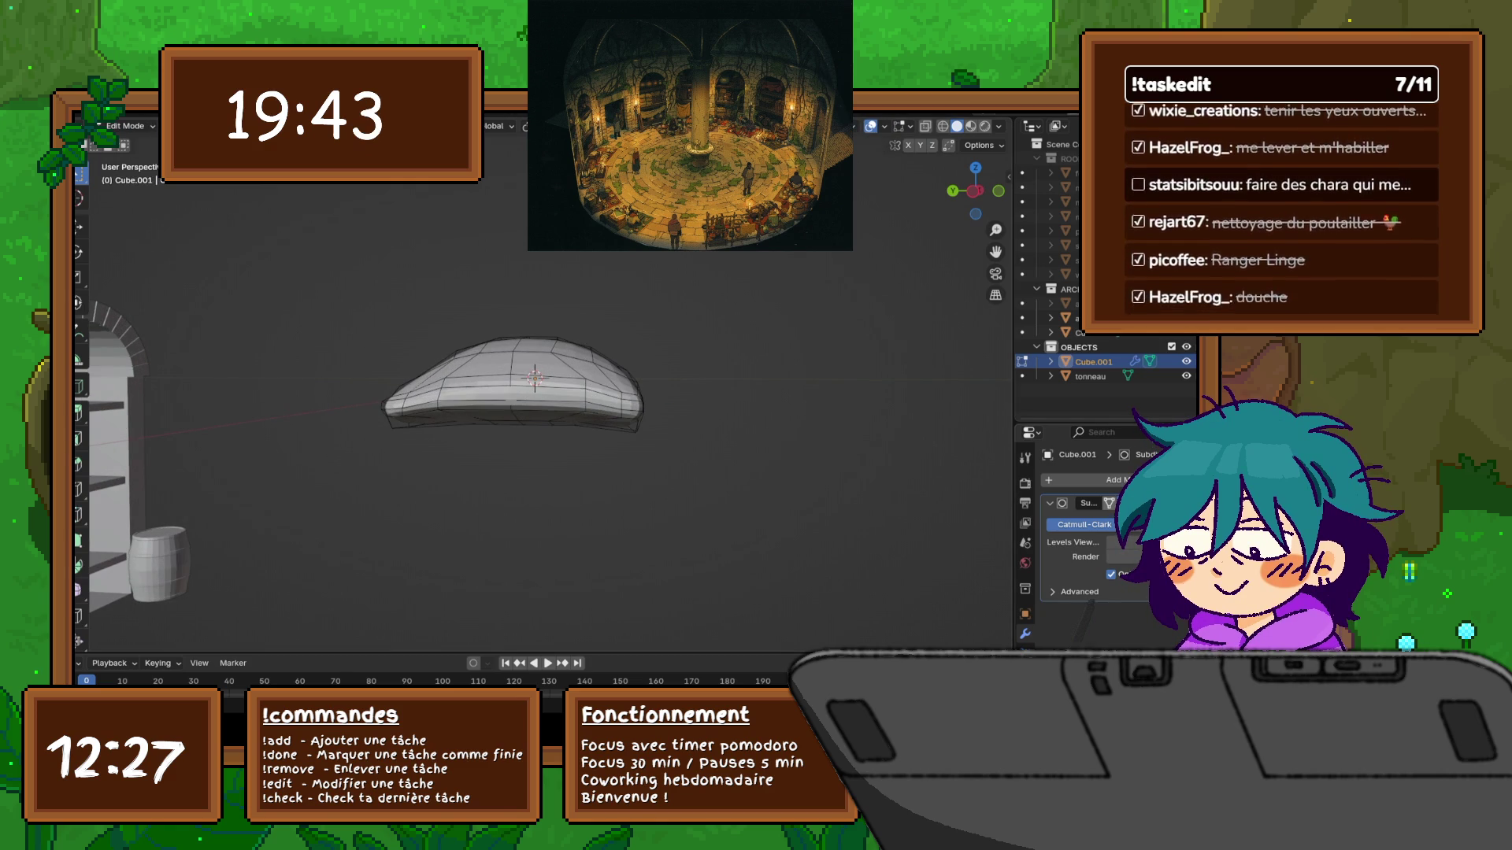
key(ctrl+2)
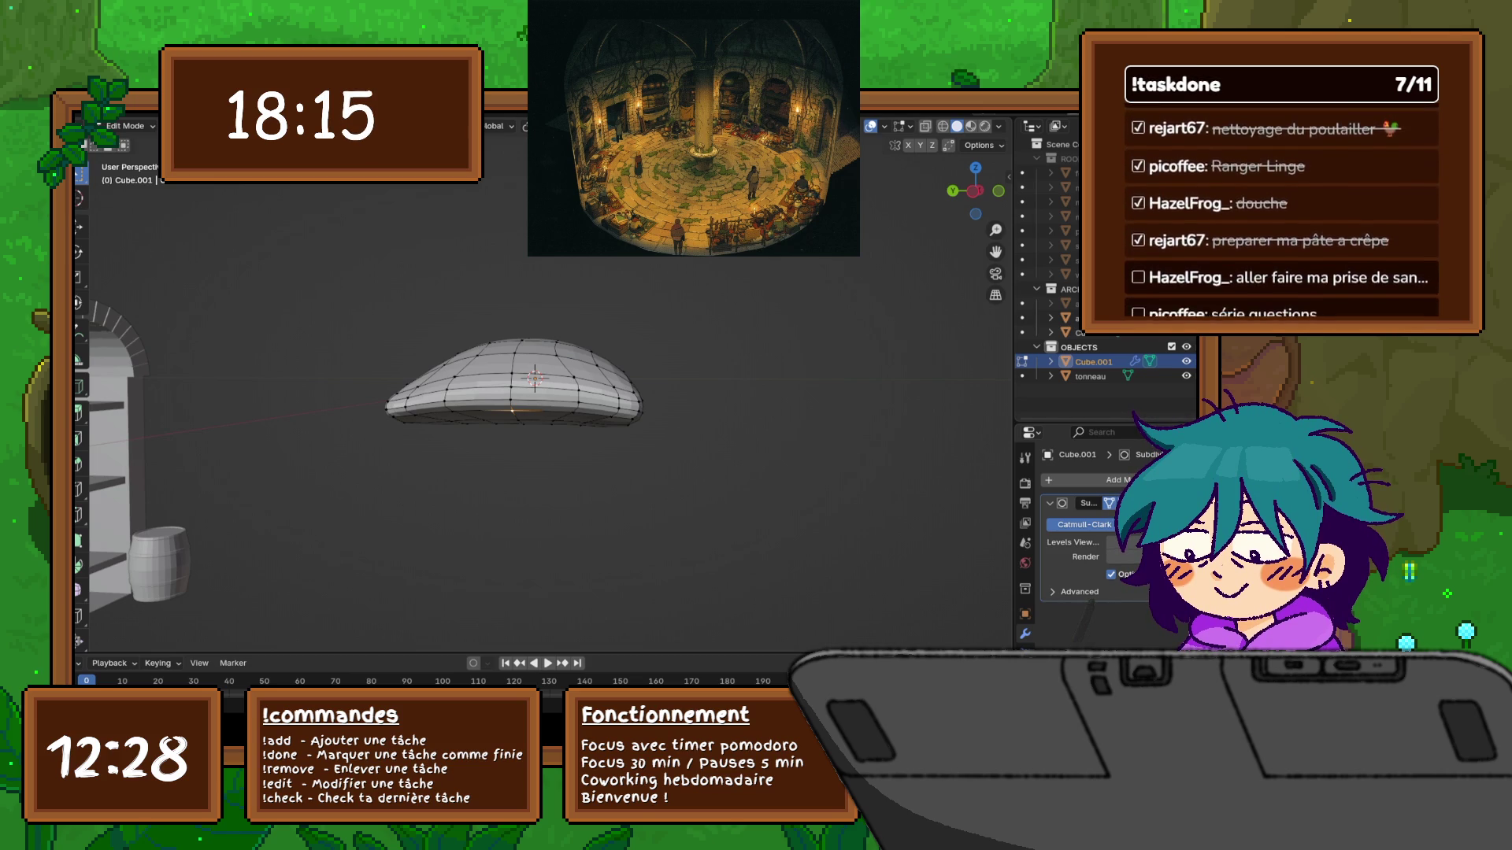
key(KP_1)
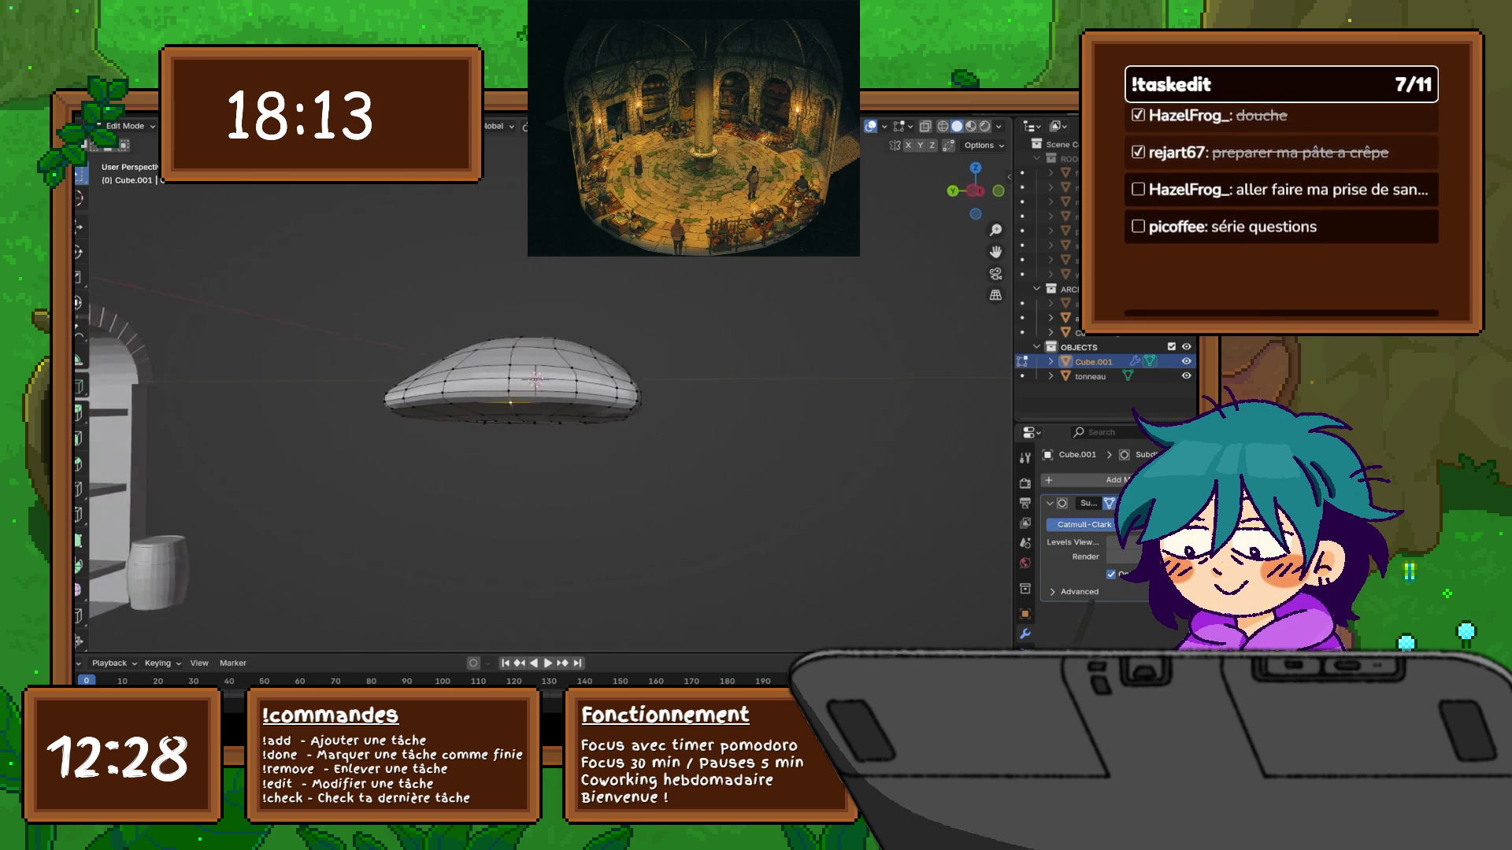
Switch to Right Orthographic view with Wireframe shading on the smoothed book
key(KP_1)
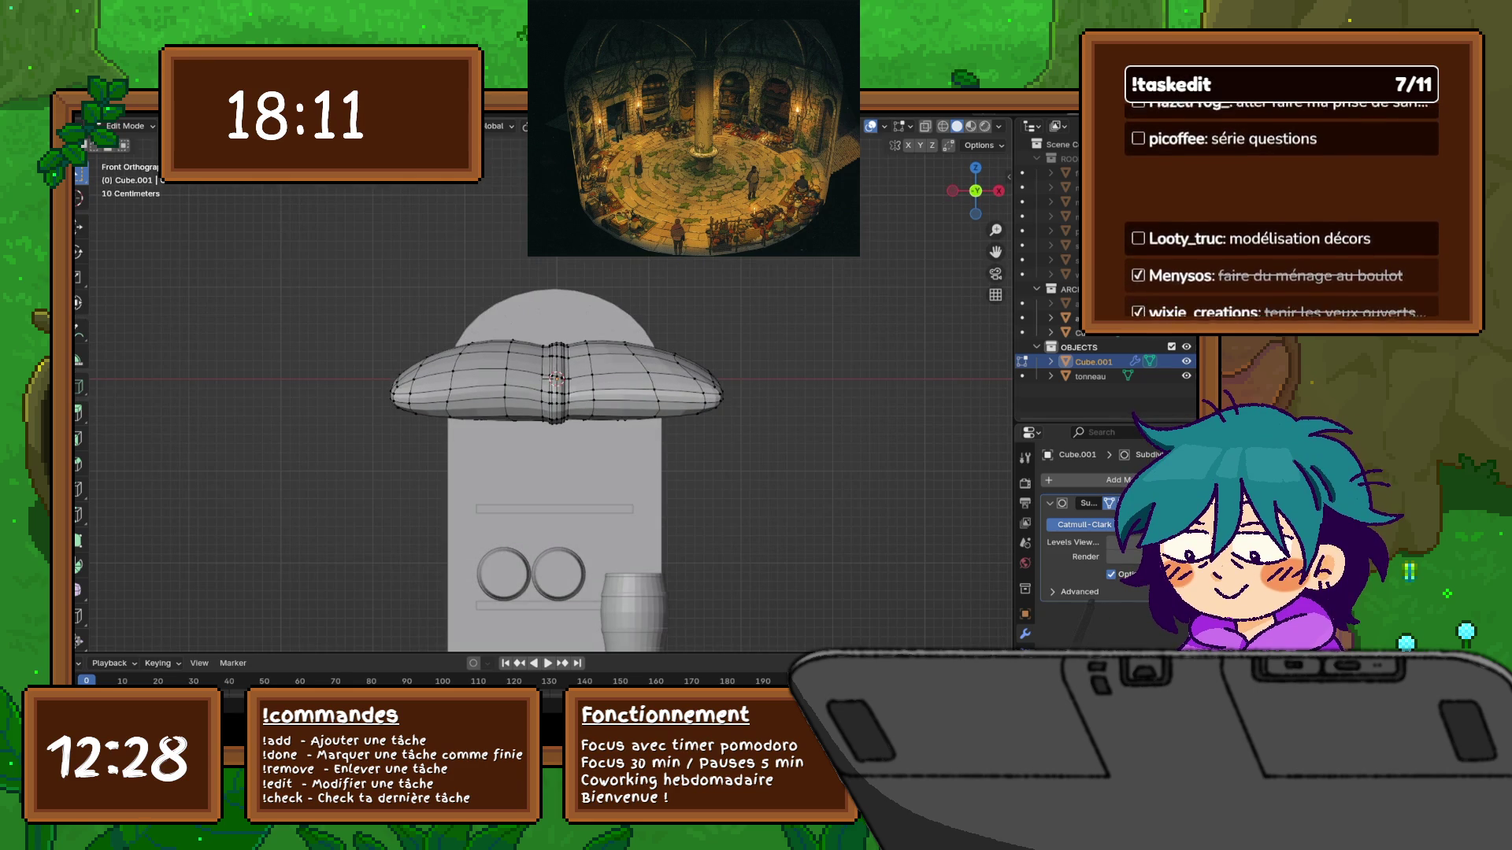
scroll(544, 386, up, 5)
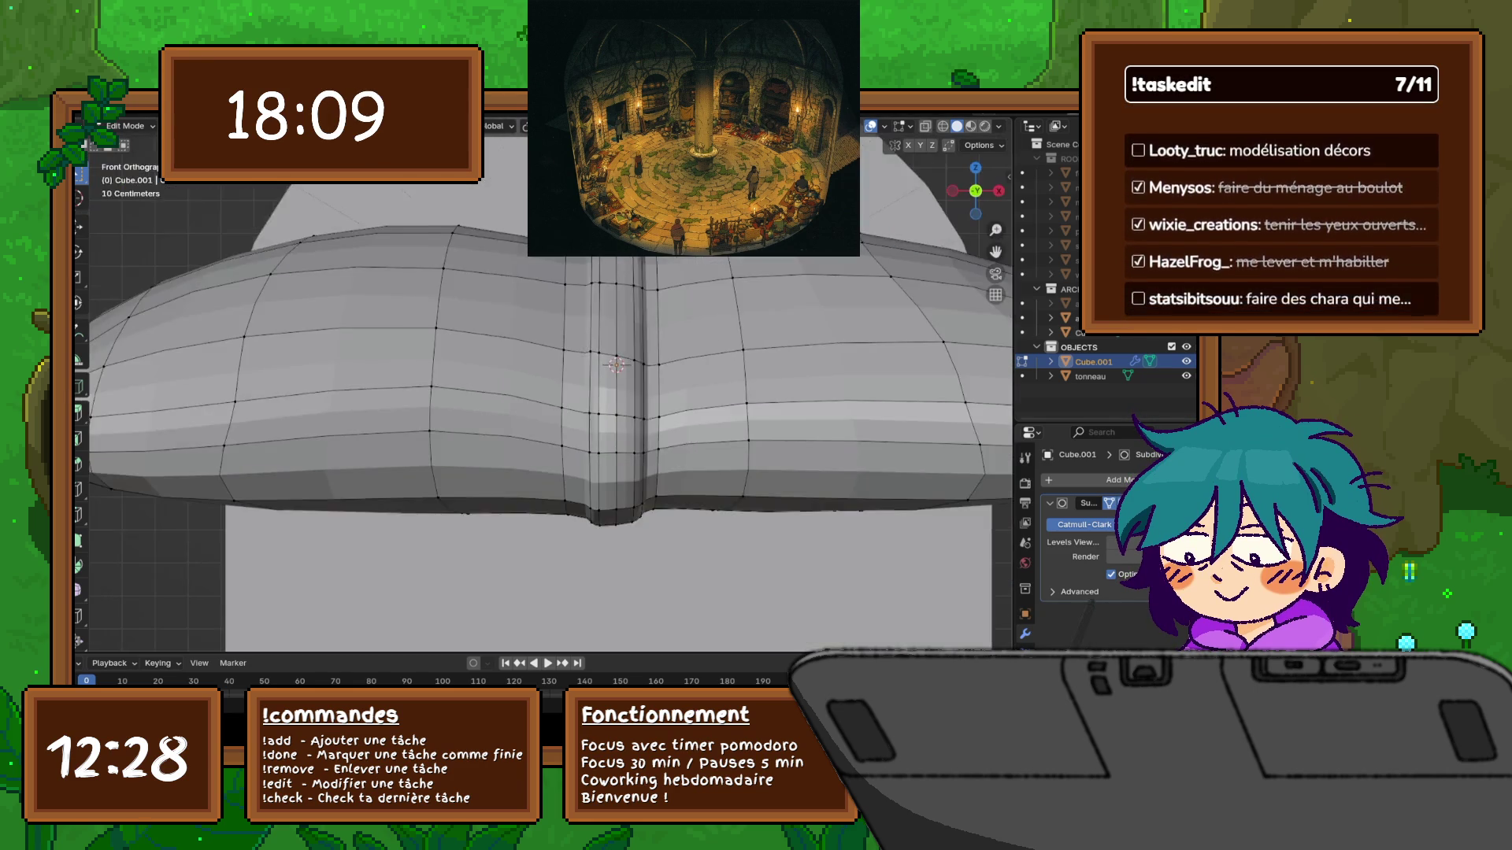
scroll(524, 390, down, 3)
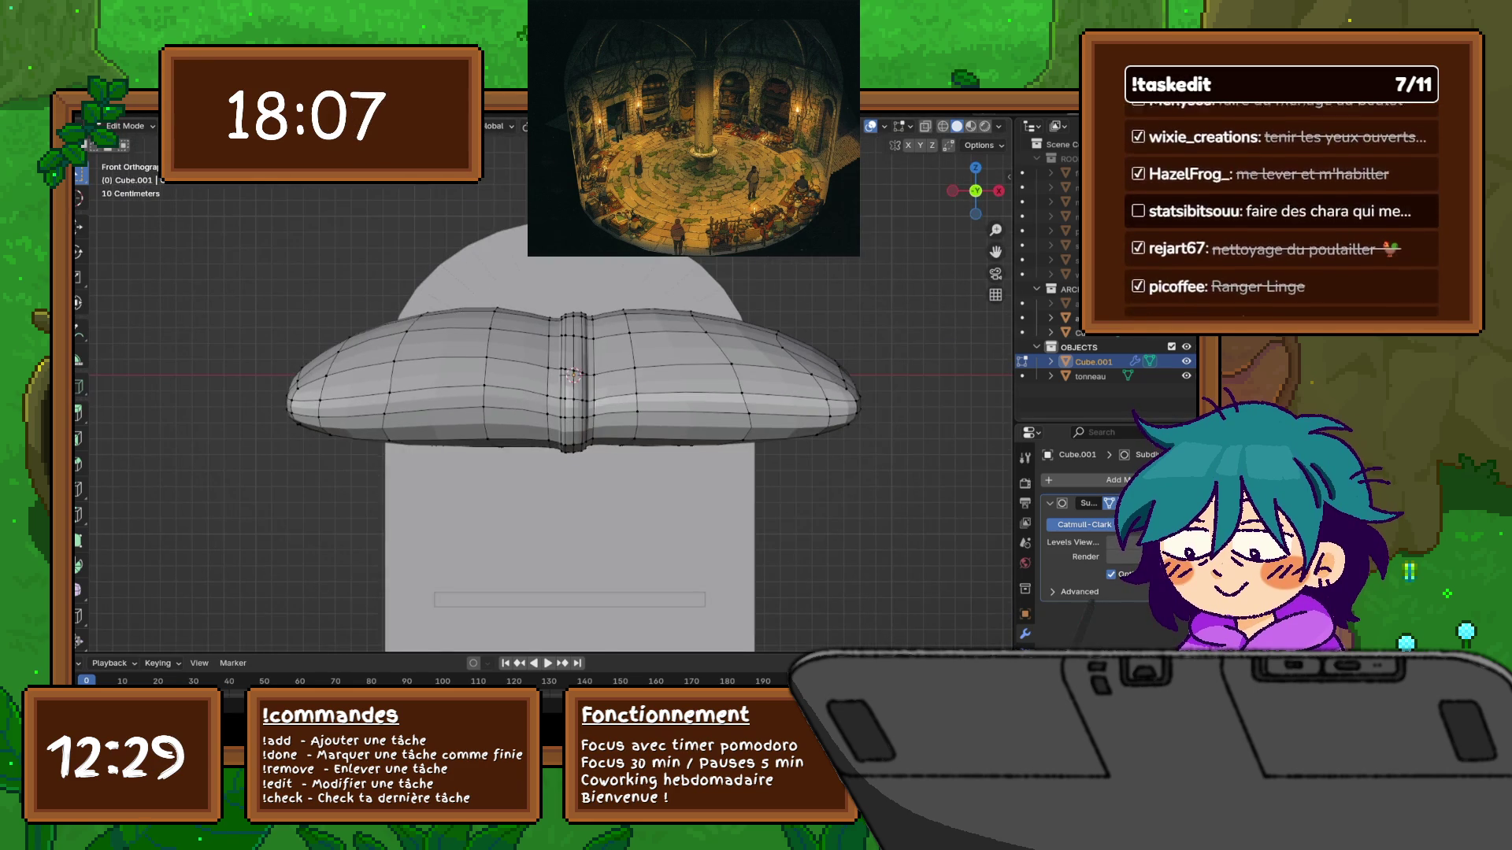
scroll(567, 378, down, 1)
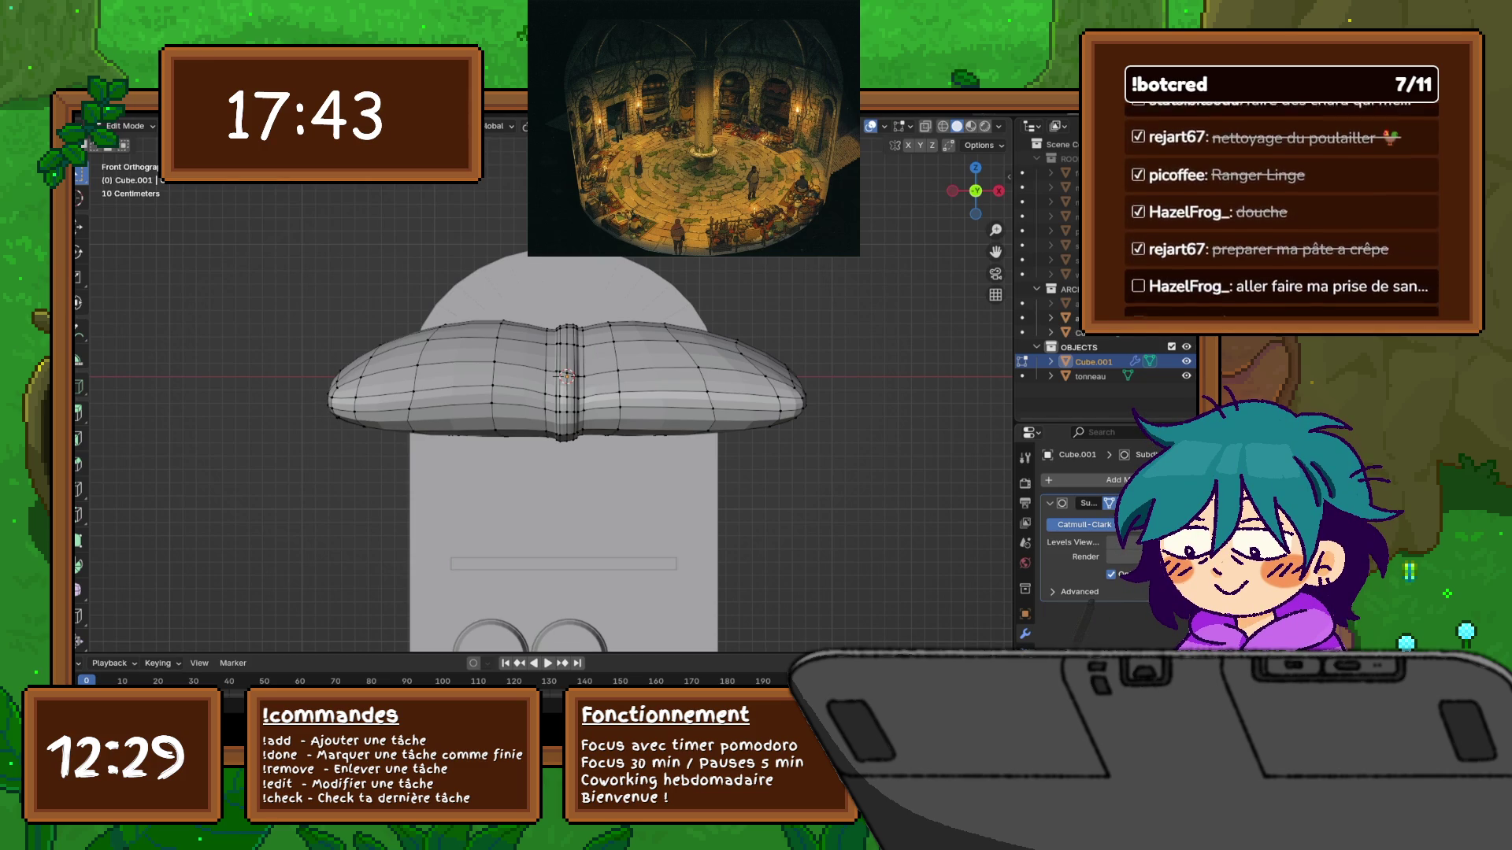
mouse_move(551, 378)
middle_down()
mouse_move(598, 338)
mouse_move(562, 424)
middle_up()
key(KP_7)
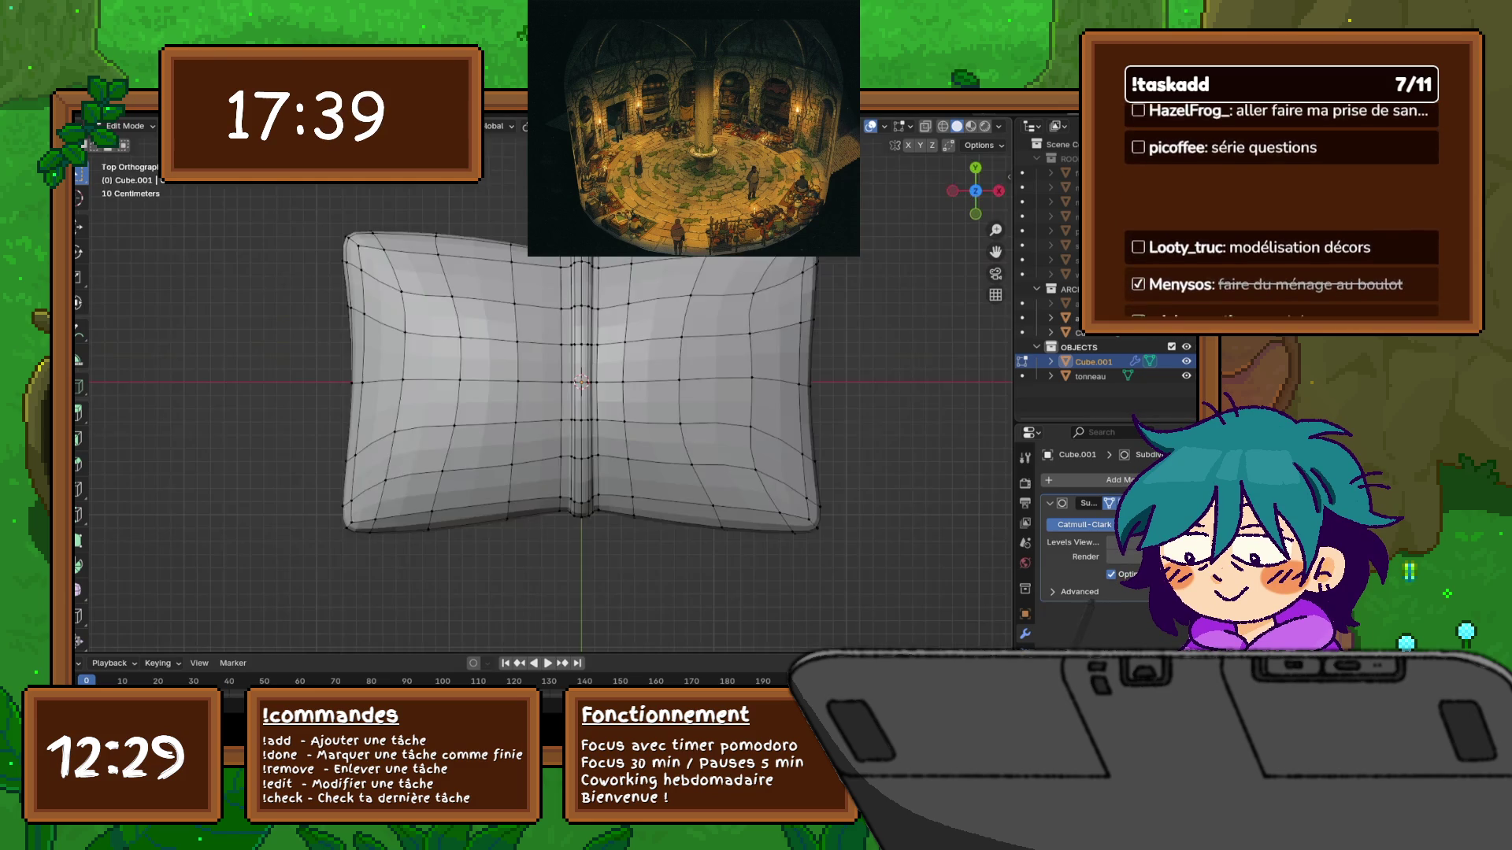
key(KP_3)
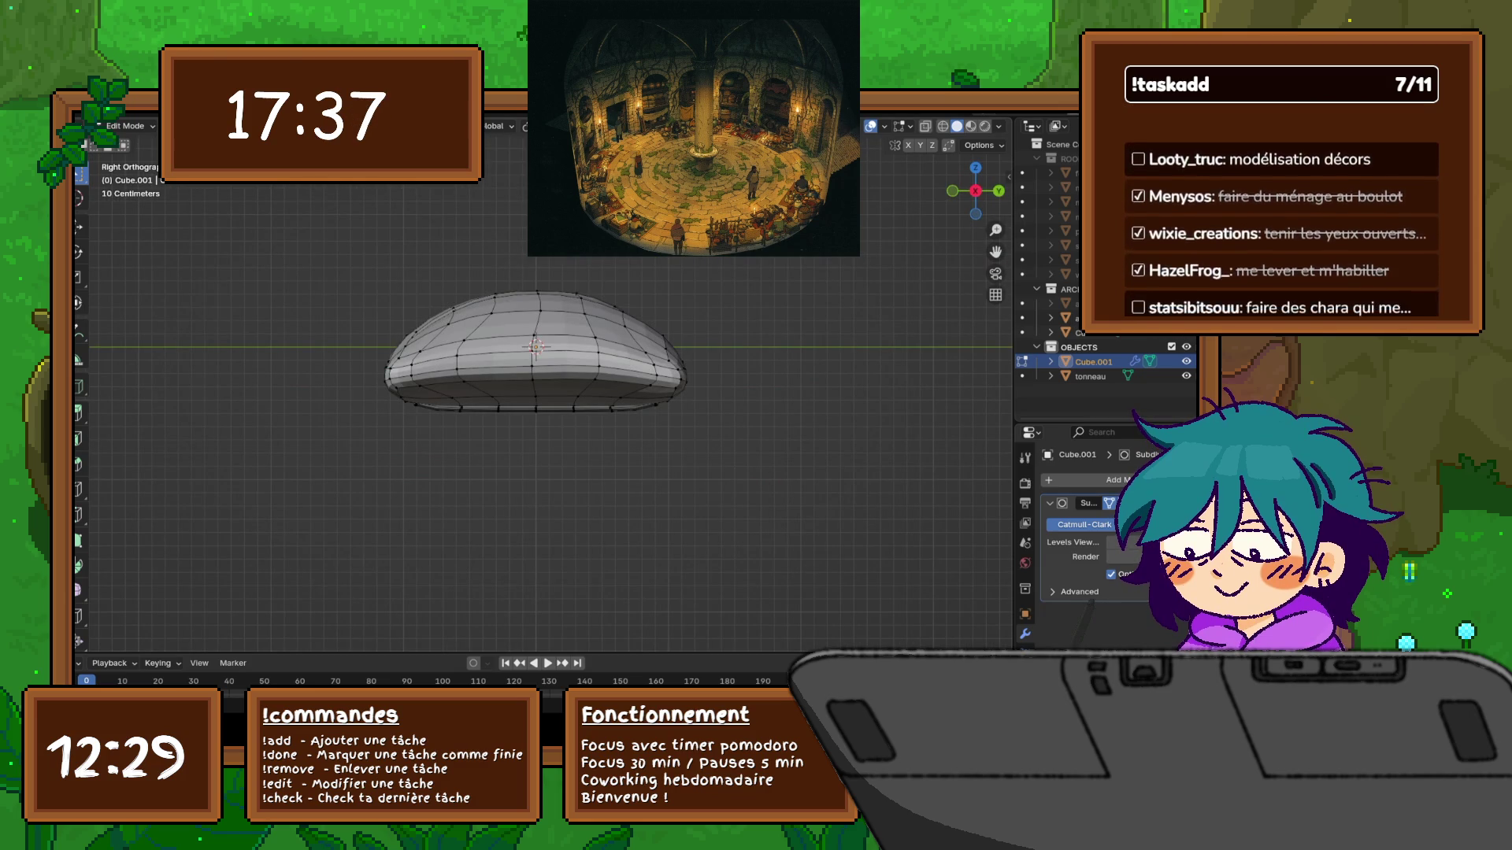
key(shift+z)
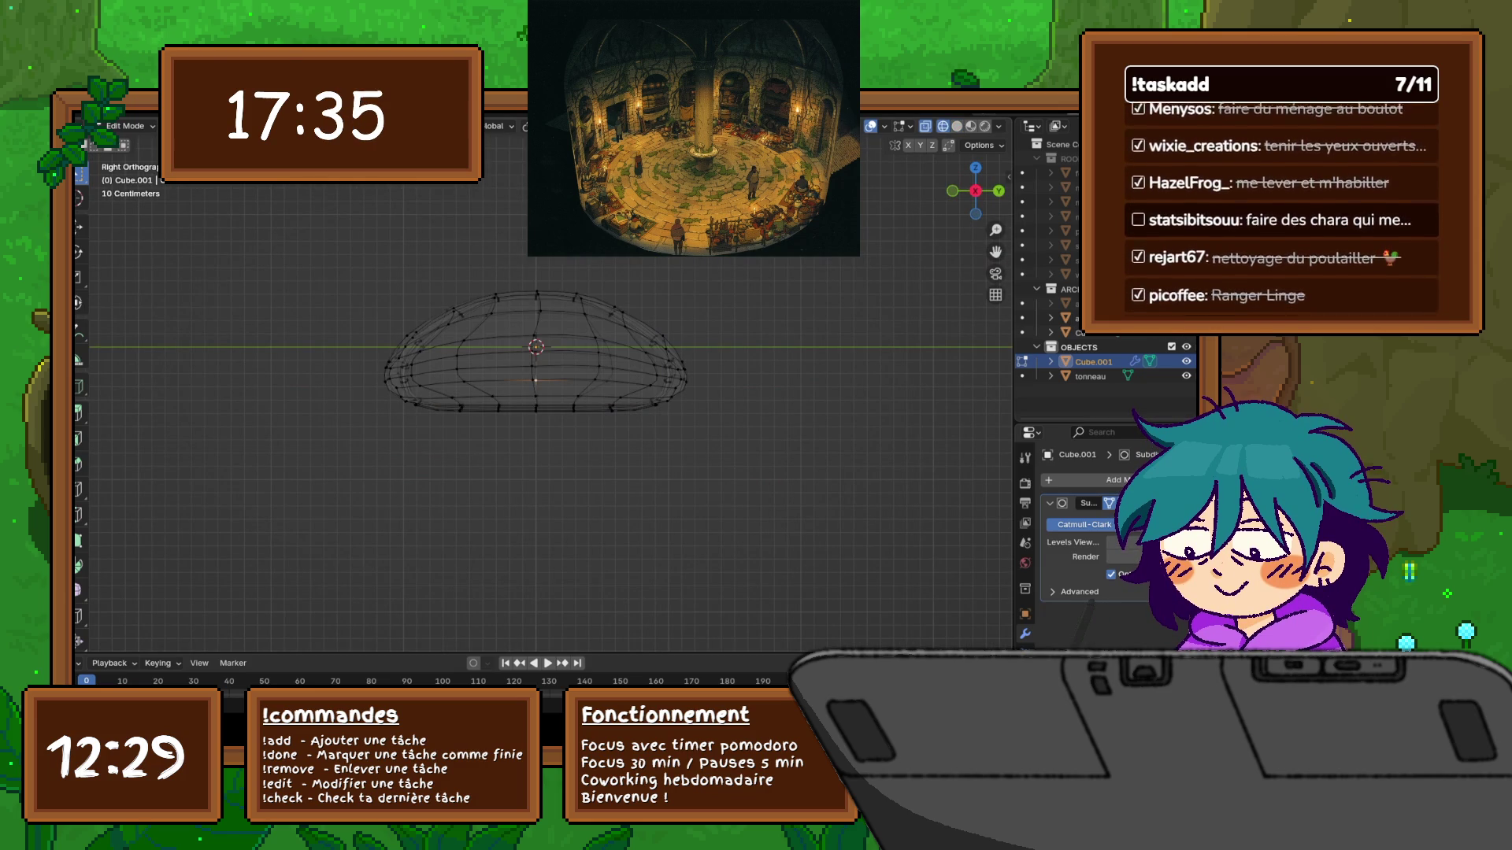
Select a bottom edge and box-select the rest of the book's bottom edge loop
click(535, 380)
drag(519, 376, 447, 386)
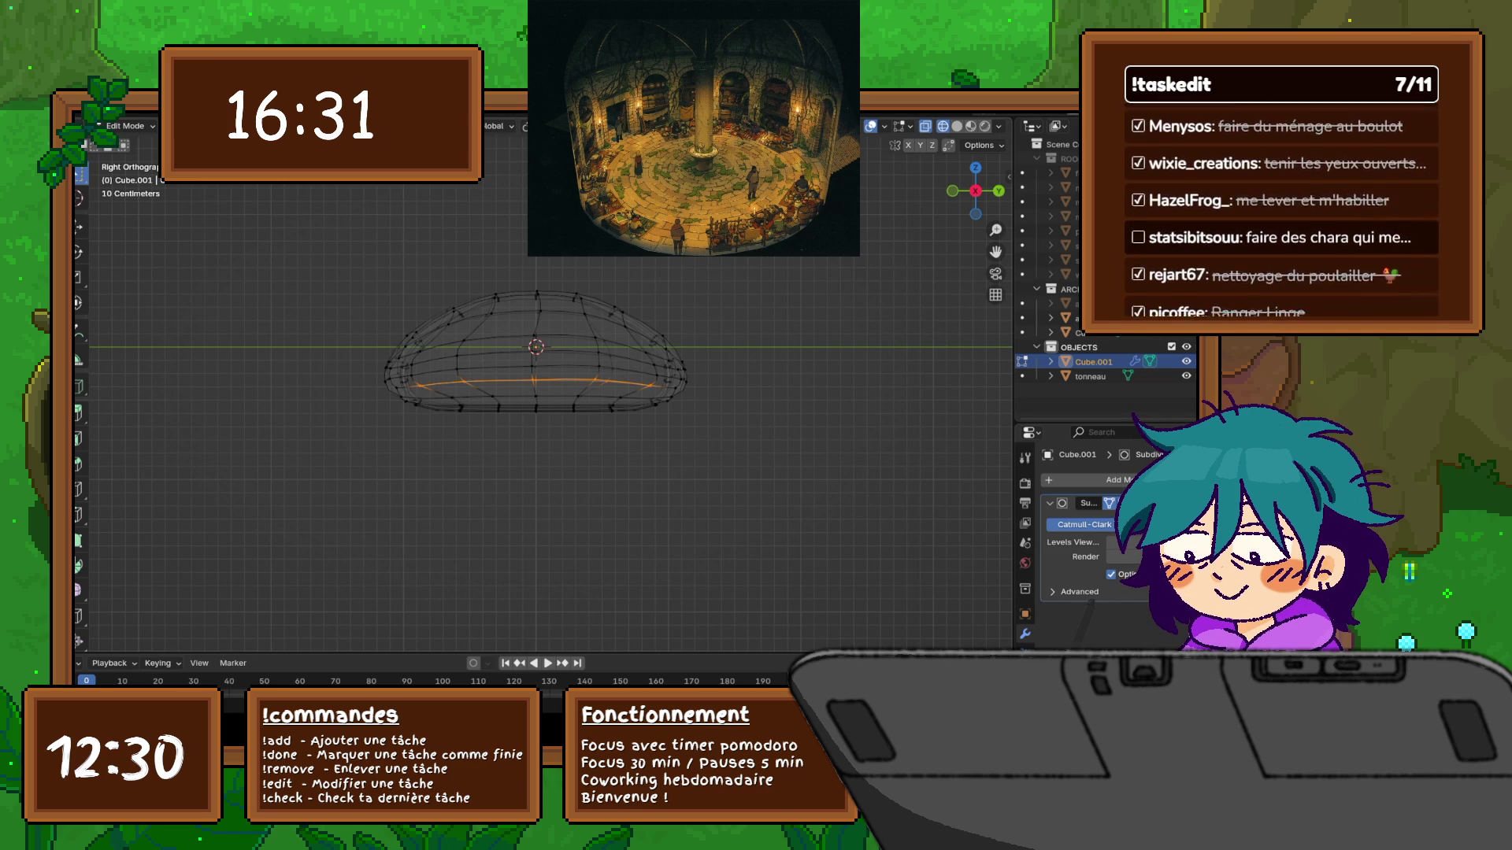
Lower the book's bottom edge loop 0.22347 m along Z using smooth proportional falloff with an enlarged radius
key(g)
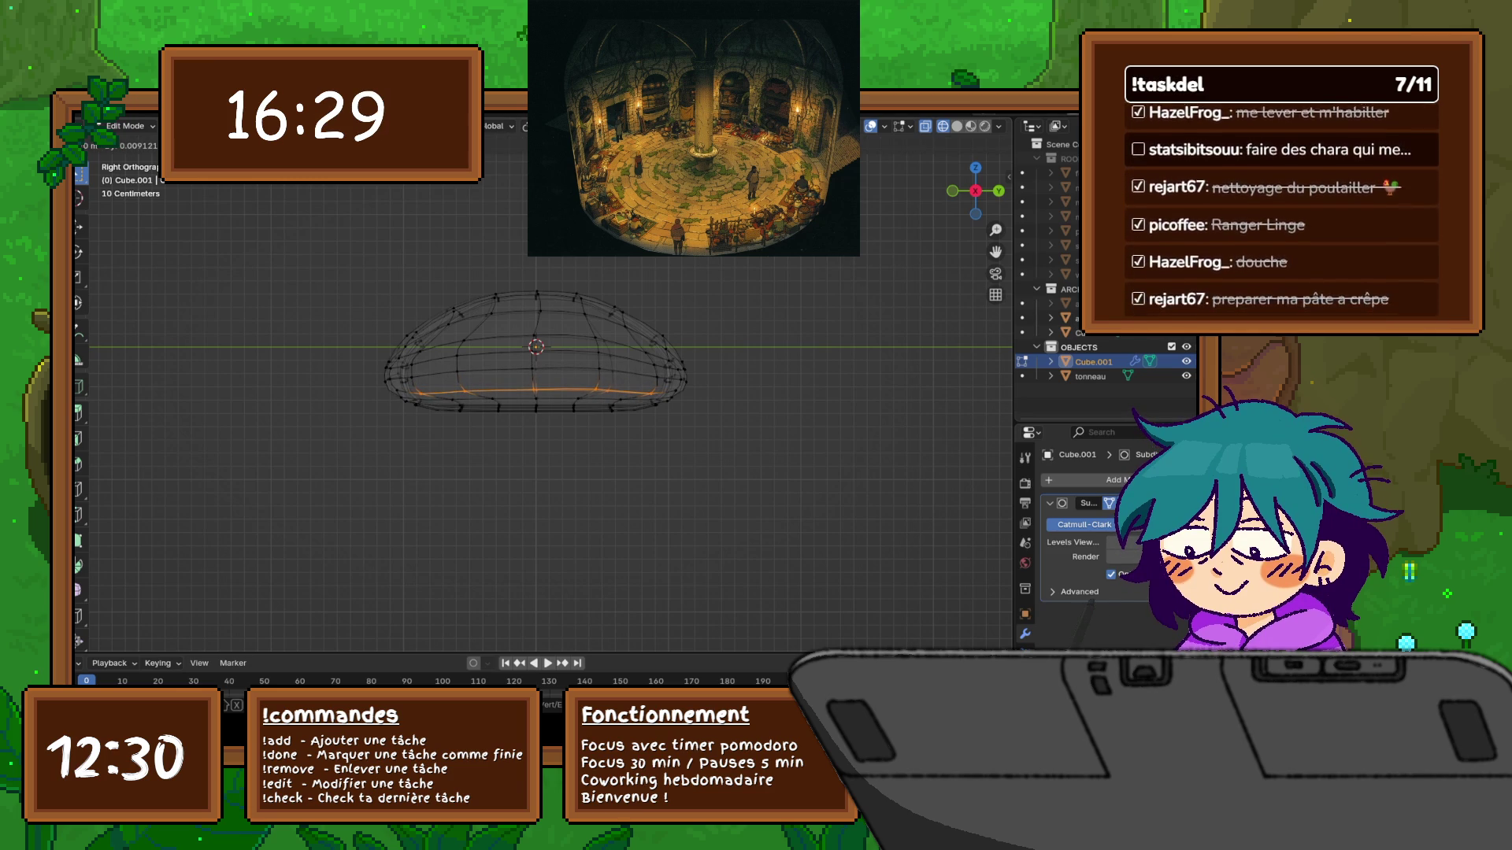
key(Escape)
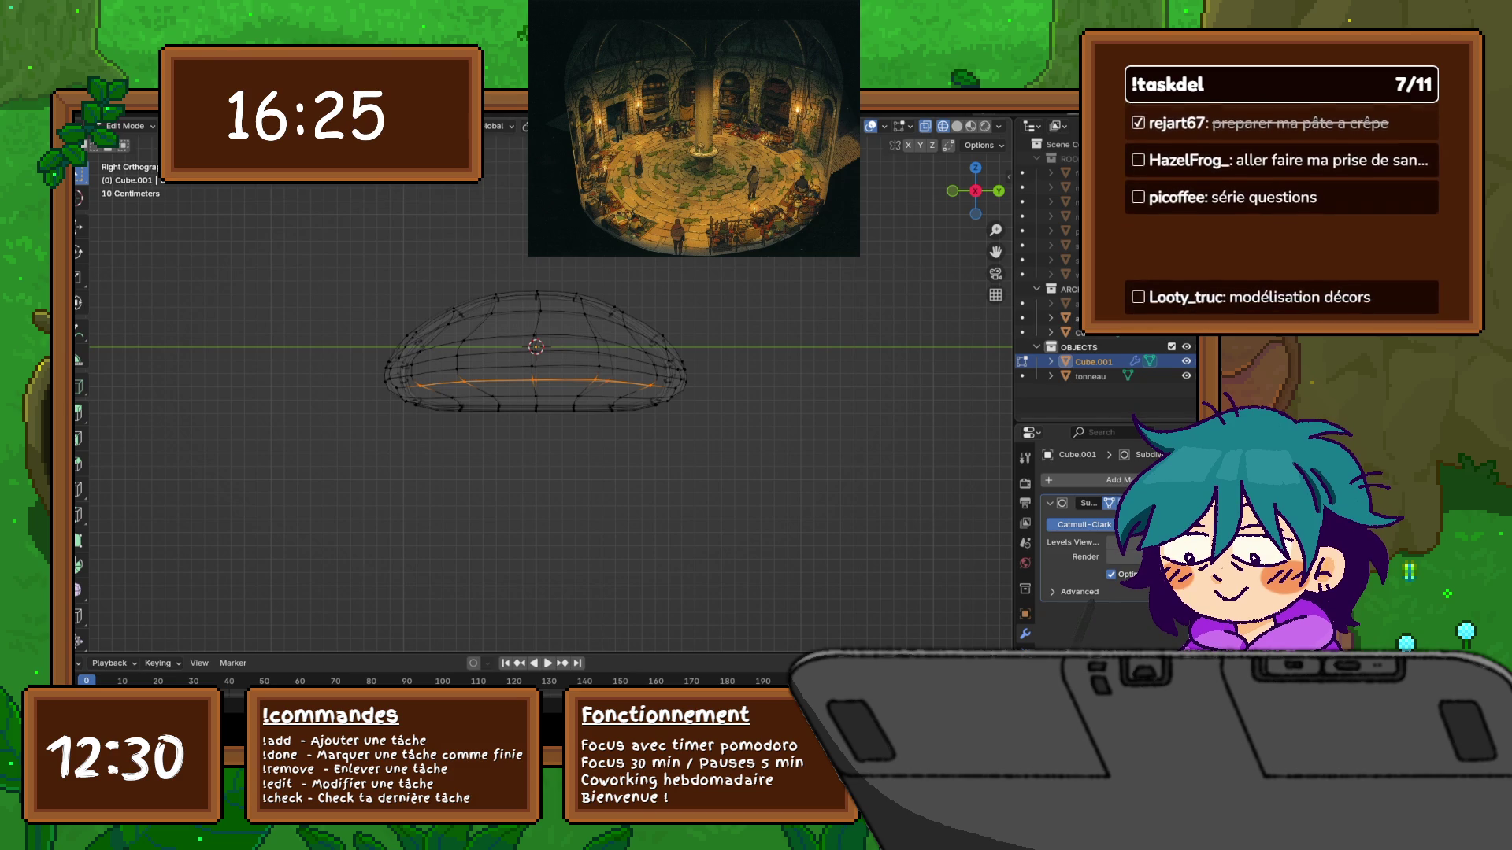
key(ctrl+z)
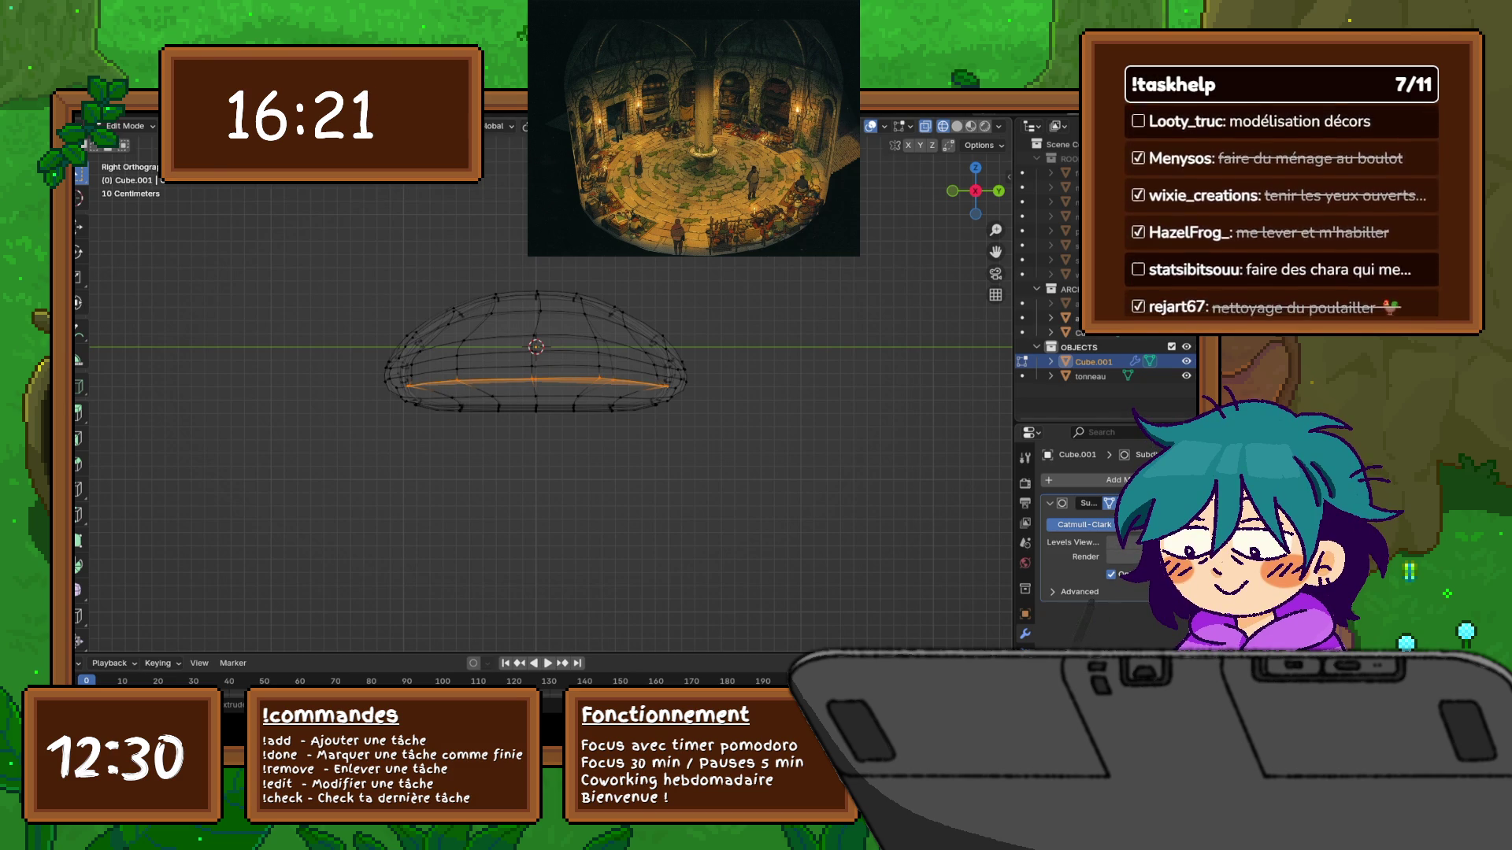
key(ctrl+shift+z)
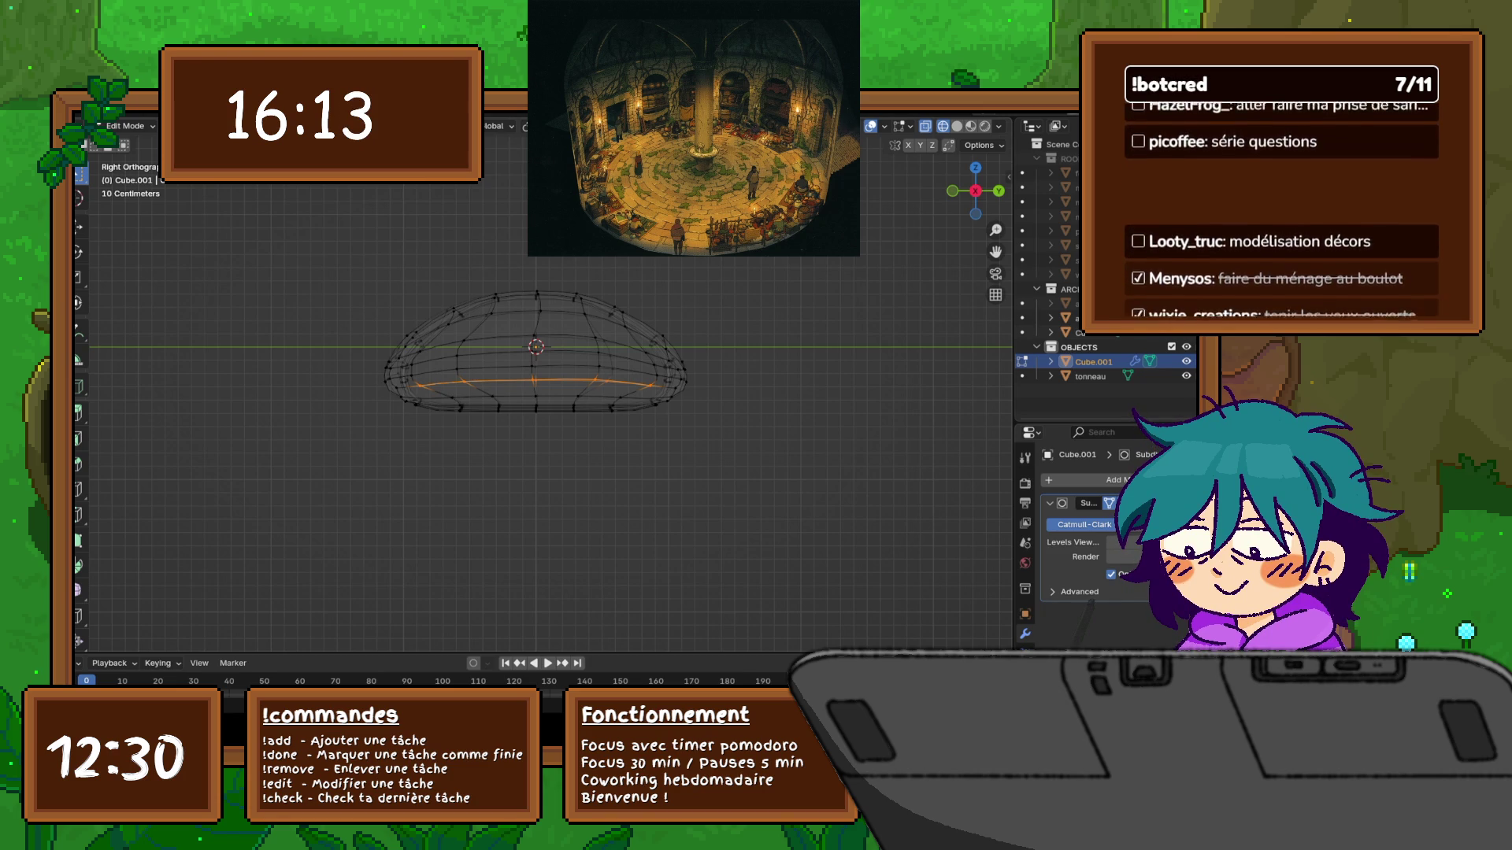
key(g)
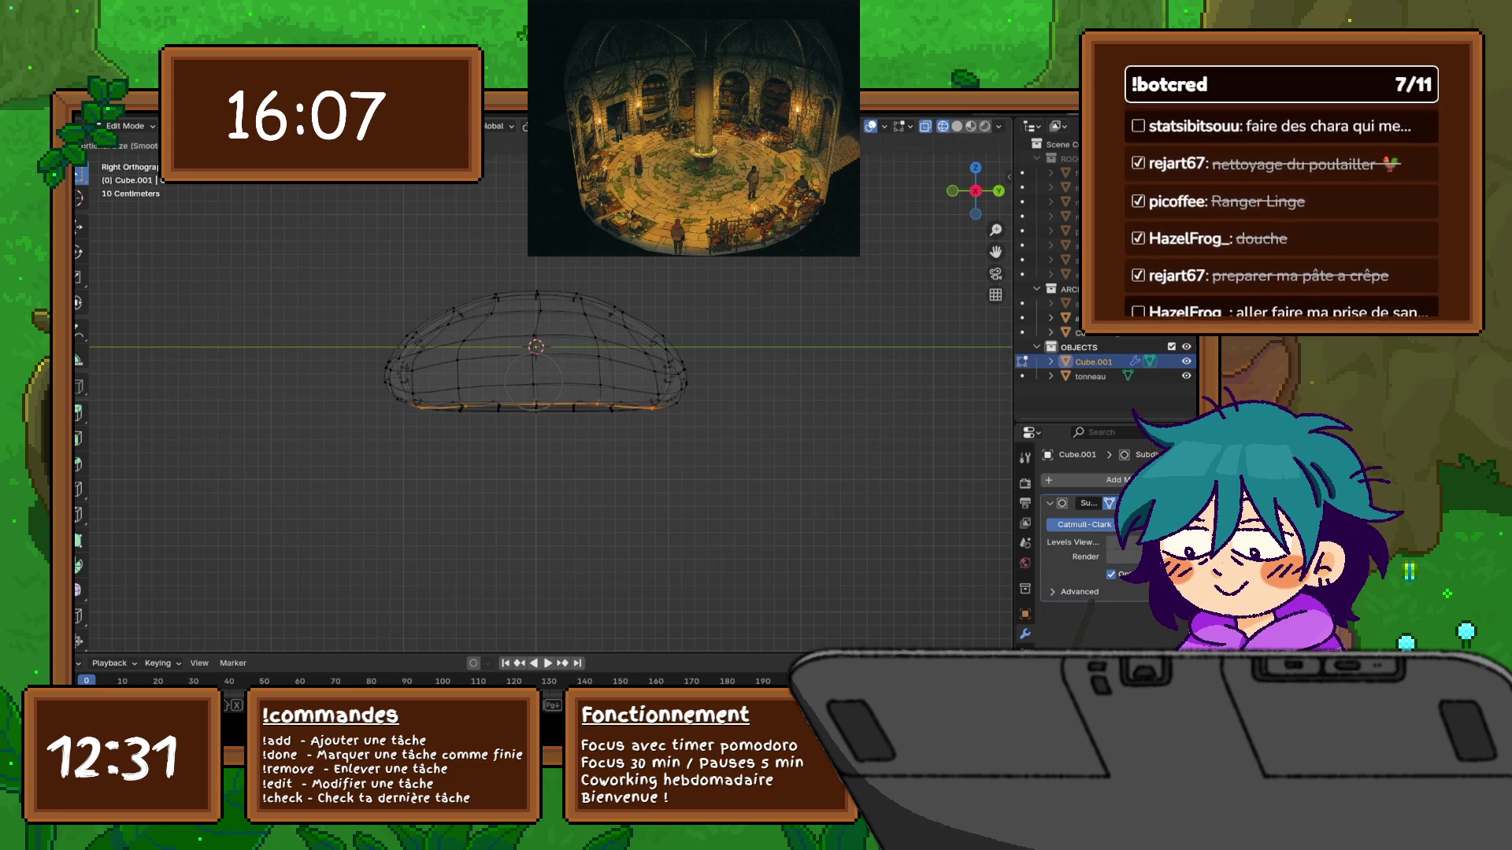
scroll(535, 378, down, 2)
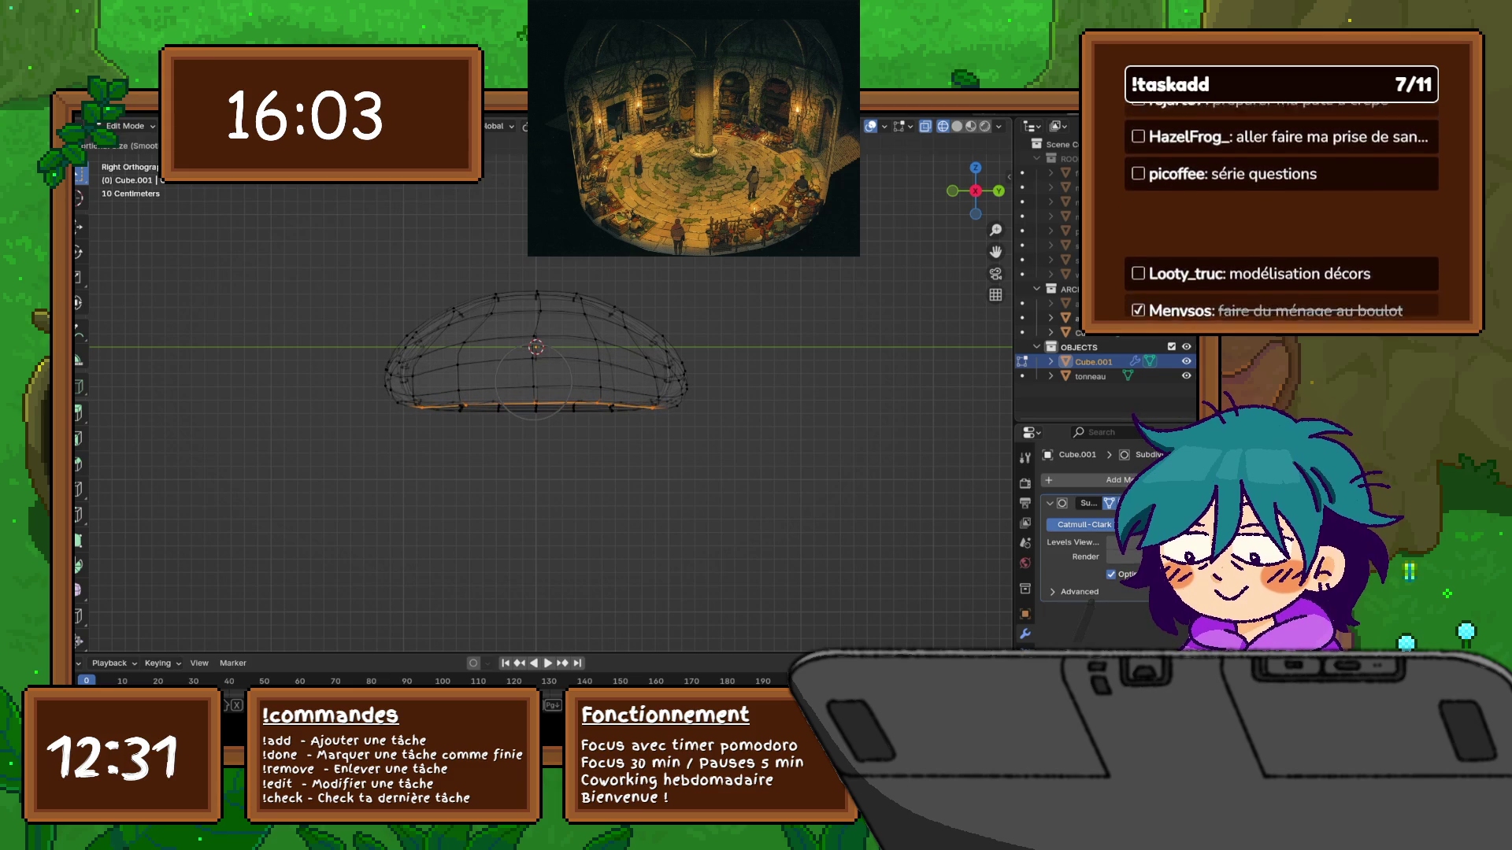
key(Return)
mouse_move(551, 473)
middle_down()
mouse_move(488, 464)
mouse_move(482, 433)
mouse_move(455, 432)
middle_up()
Undo the previous drop and switch to Front Orthographic view with solid shading
key(ctrl+z)
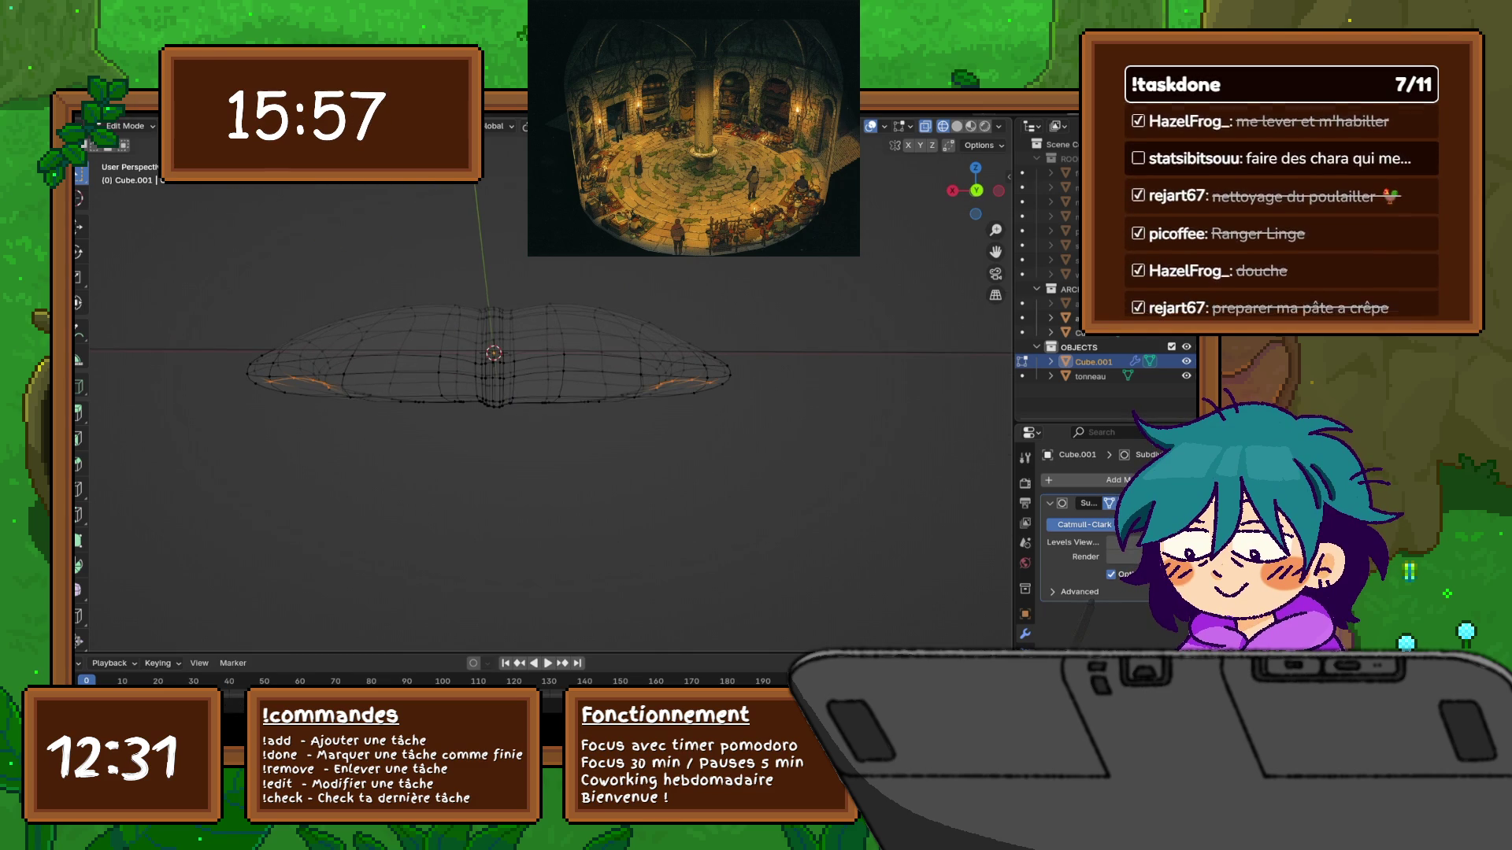
key(KP_1)
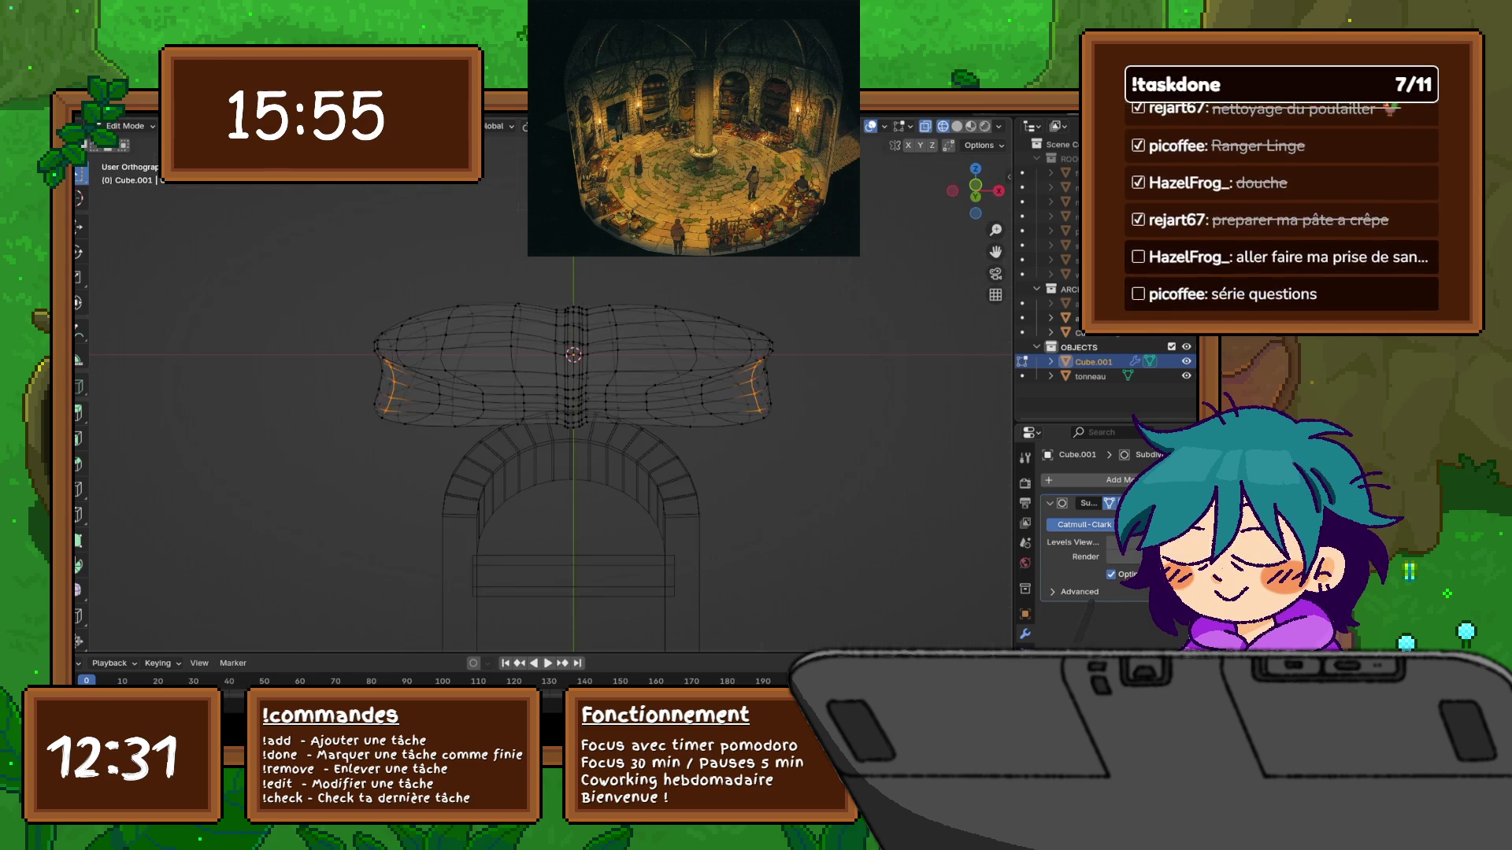
key(KP_3)
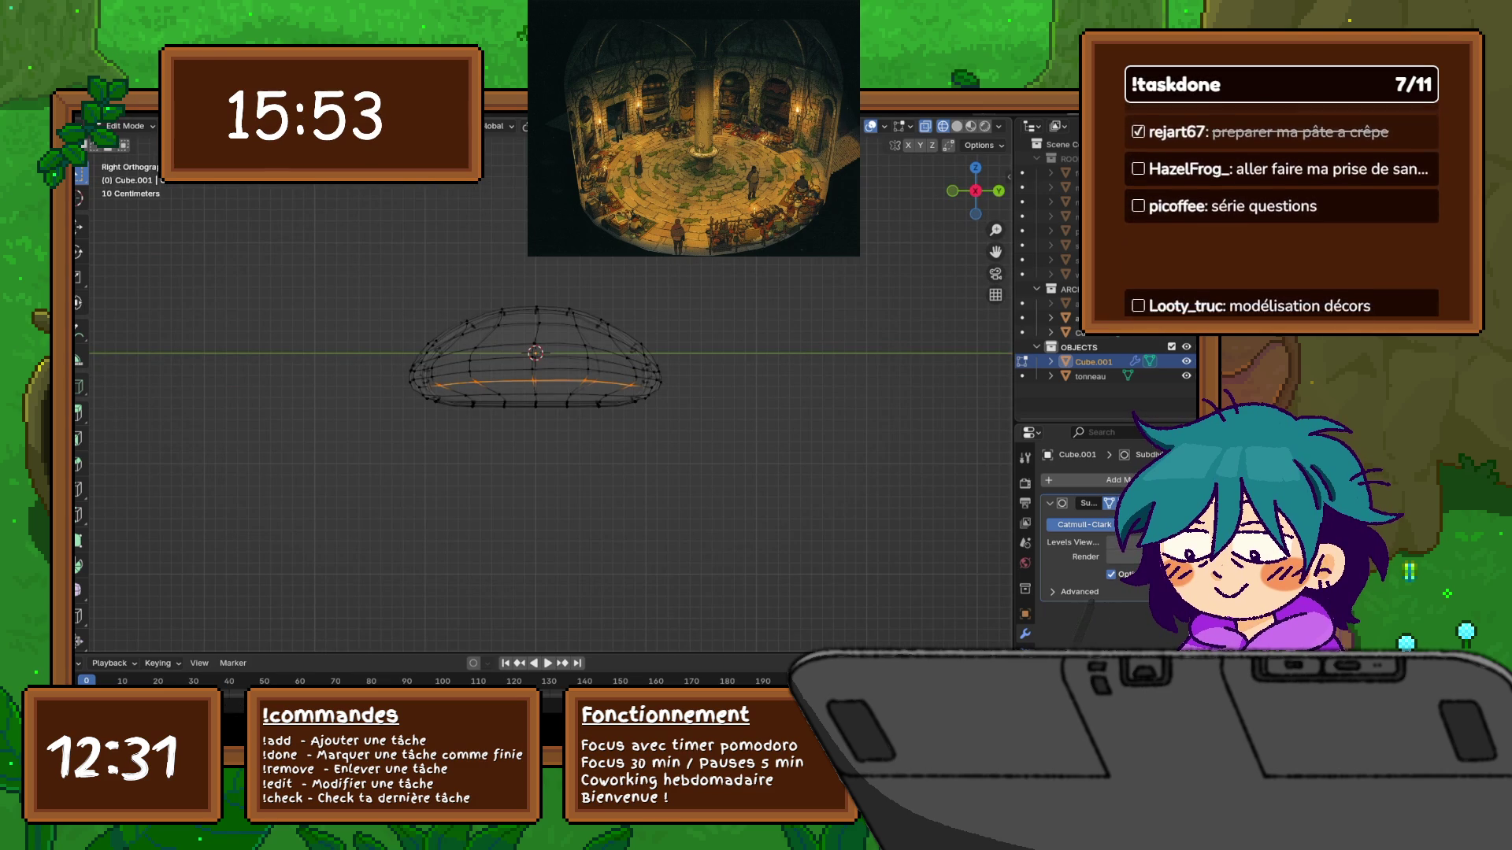
key(KP_1)
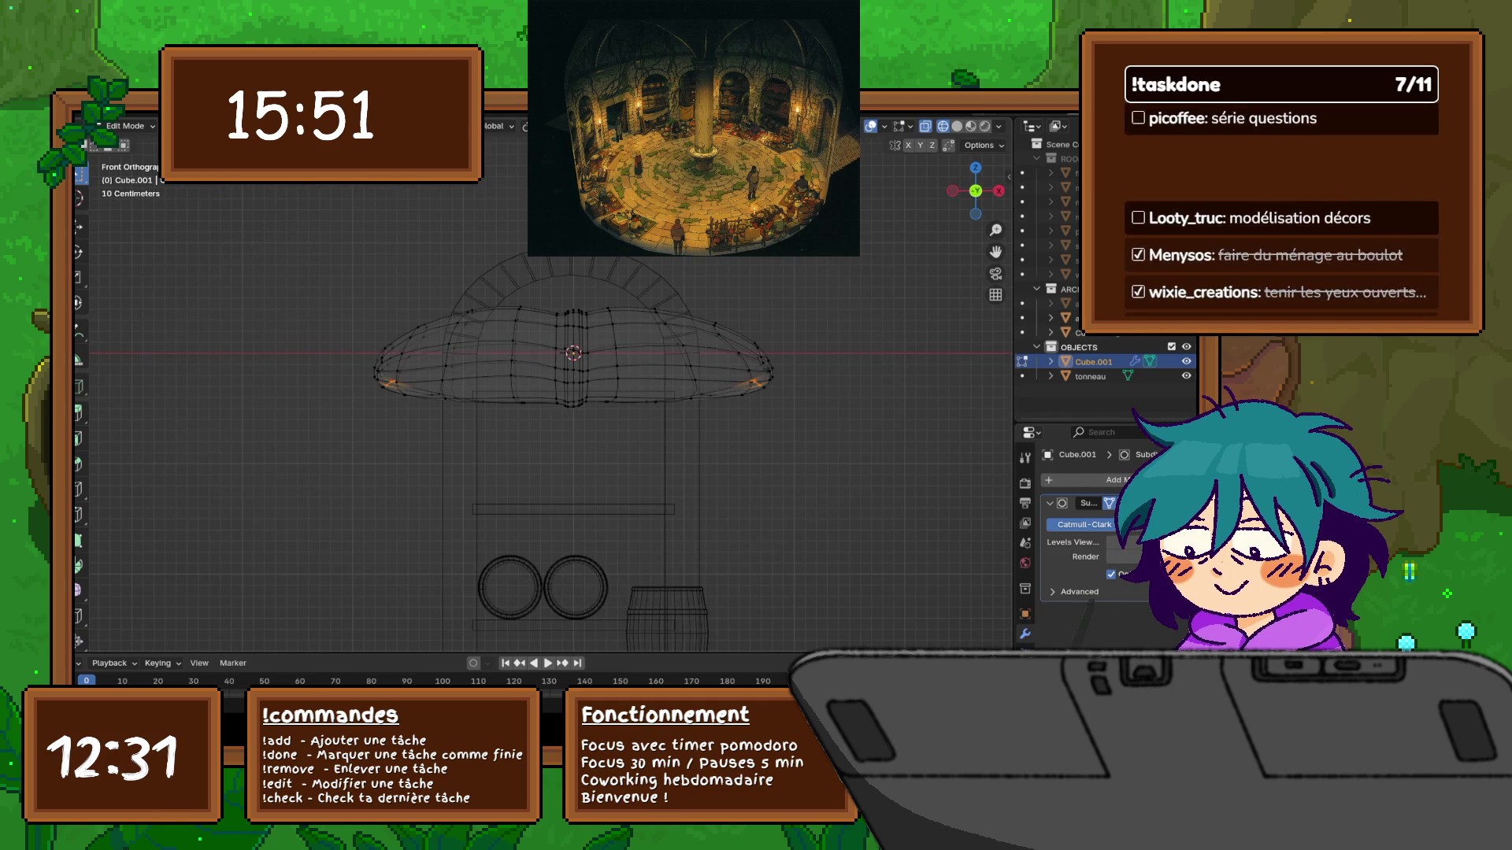
key(shift+z)
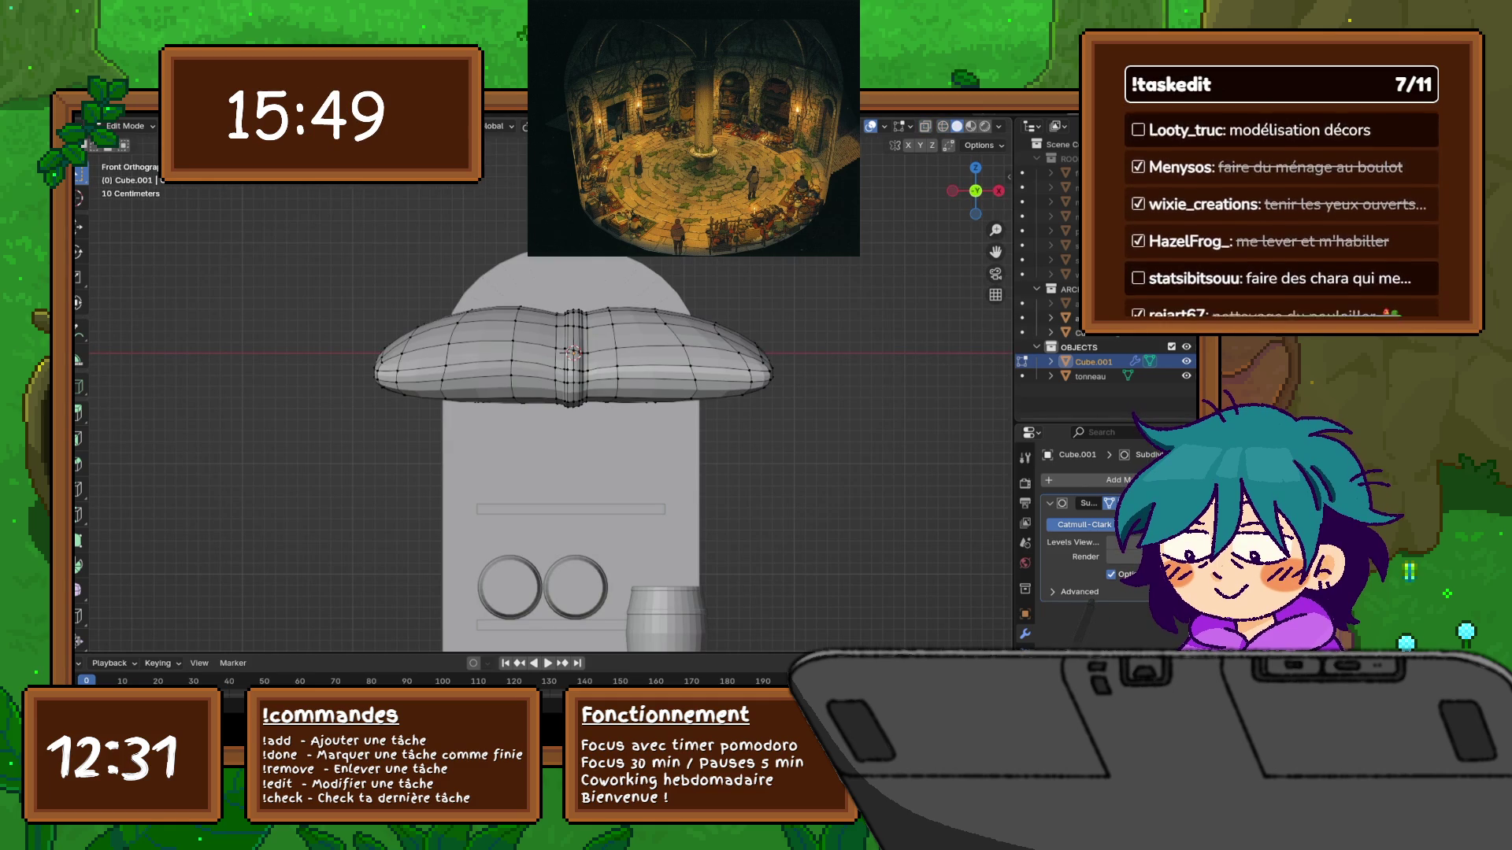
Grow the selection to the bottom edges and lower them about 0.055 m with smooth falloff size 0.290
key(g)
key(z)
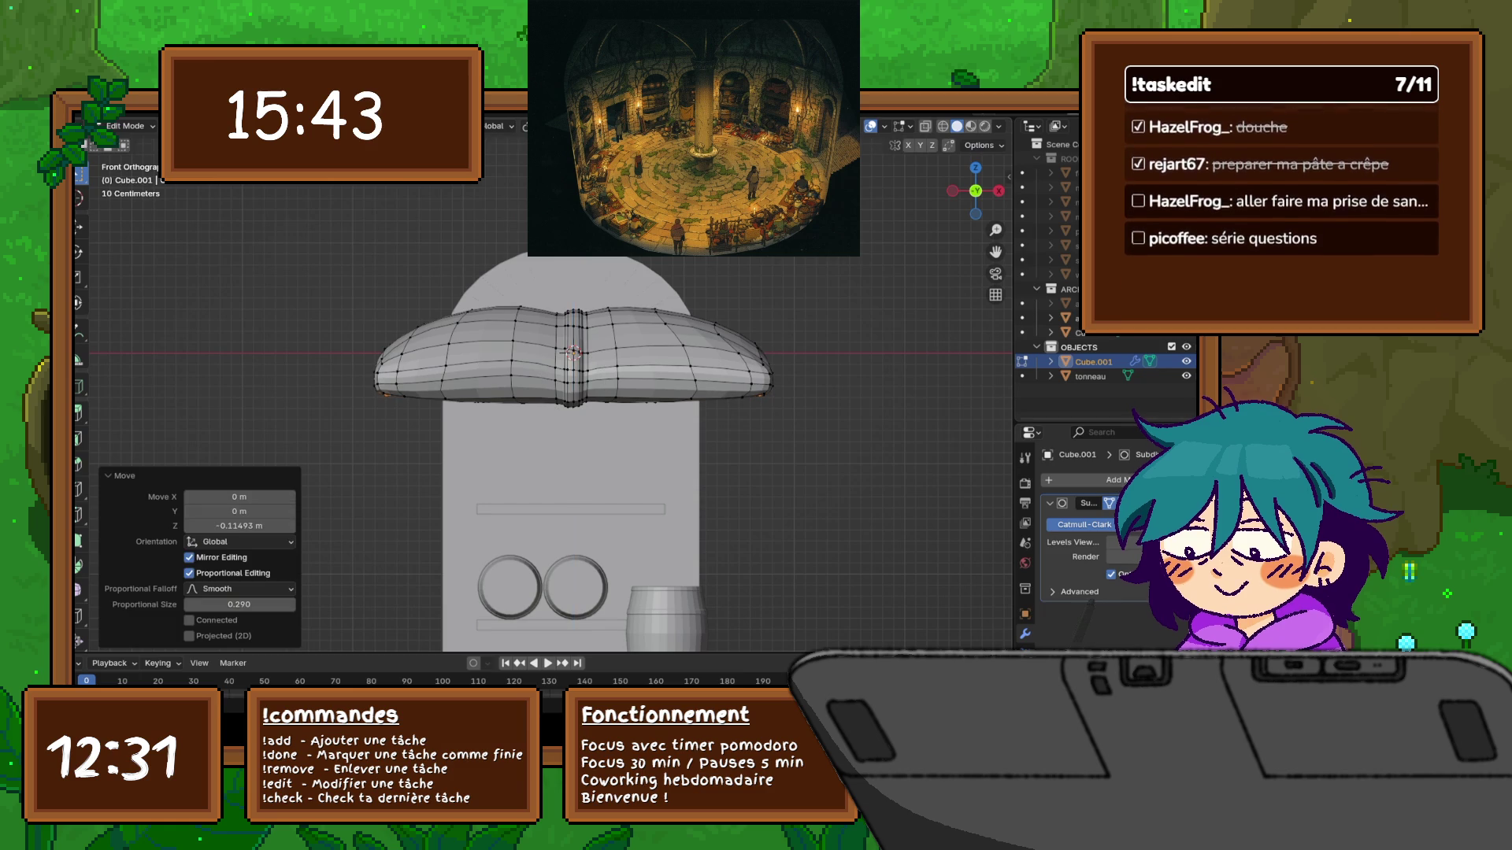
key(ctrl+KP_Add)
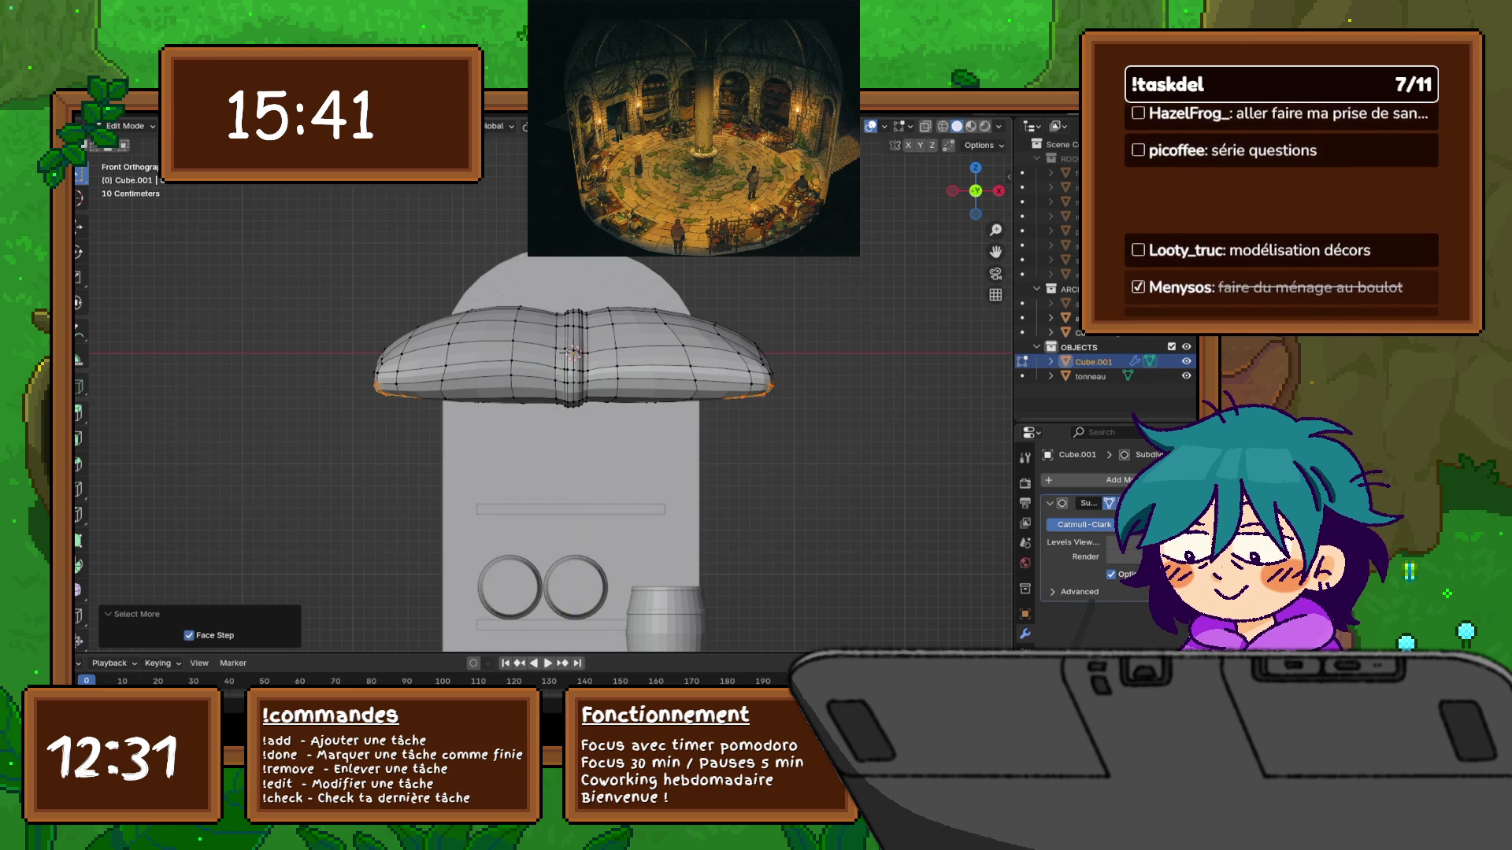
key(s)
key(z)
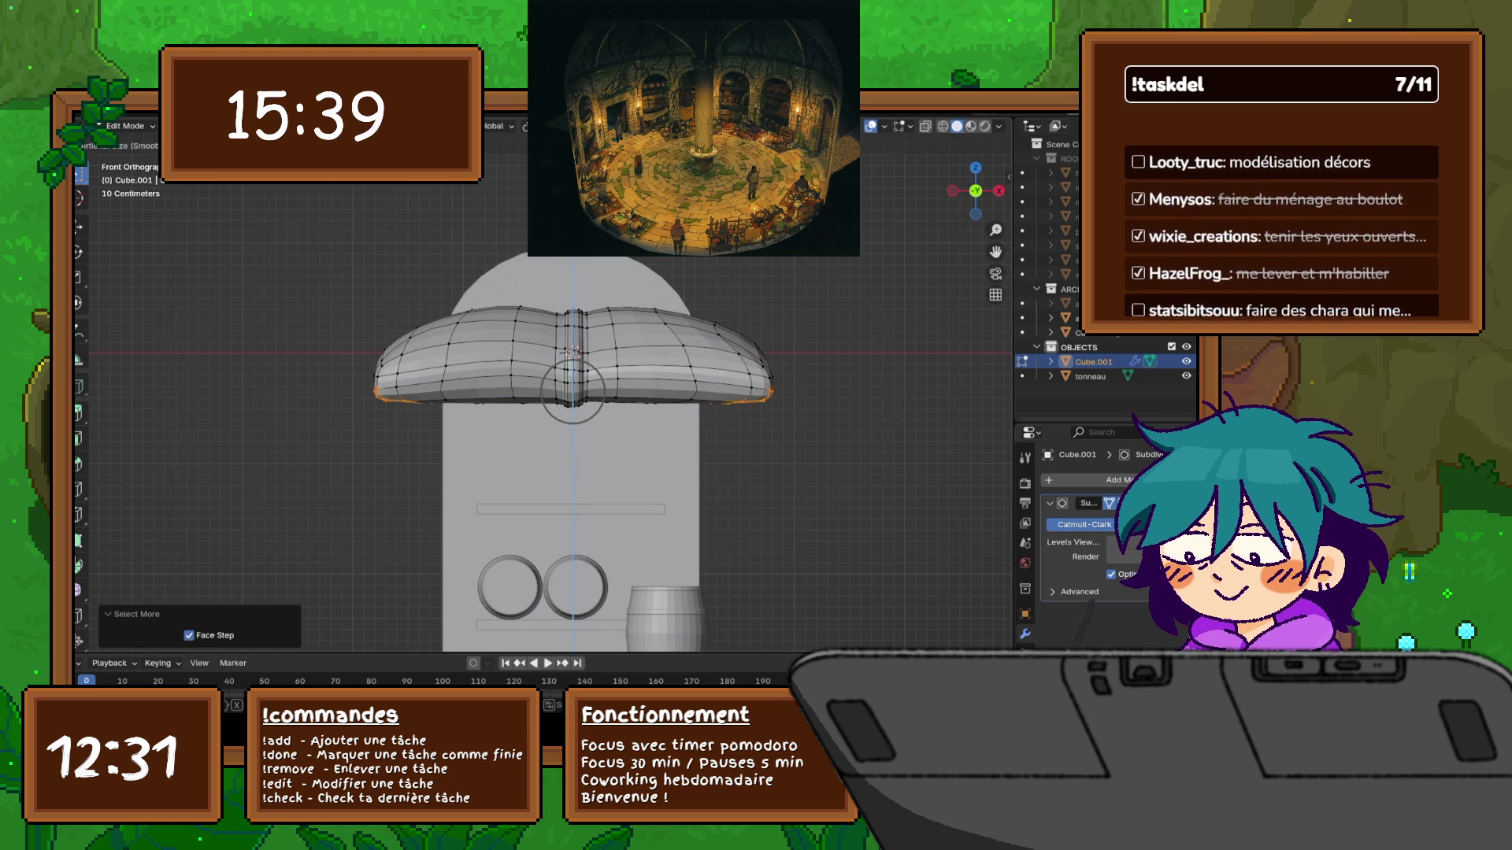
key(Return)
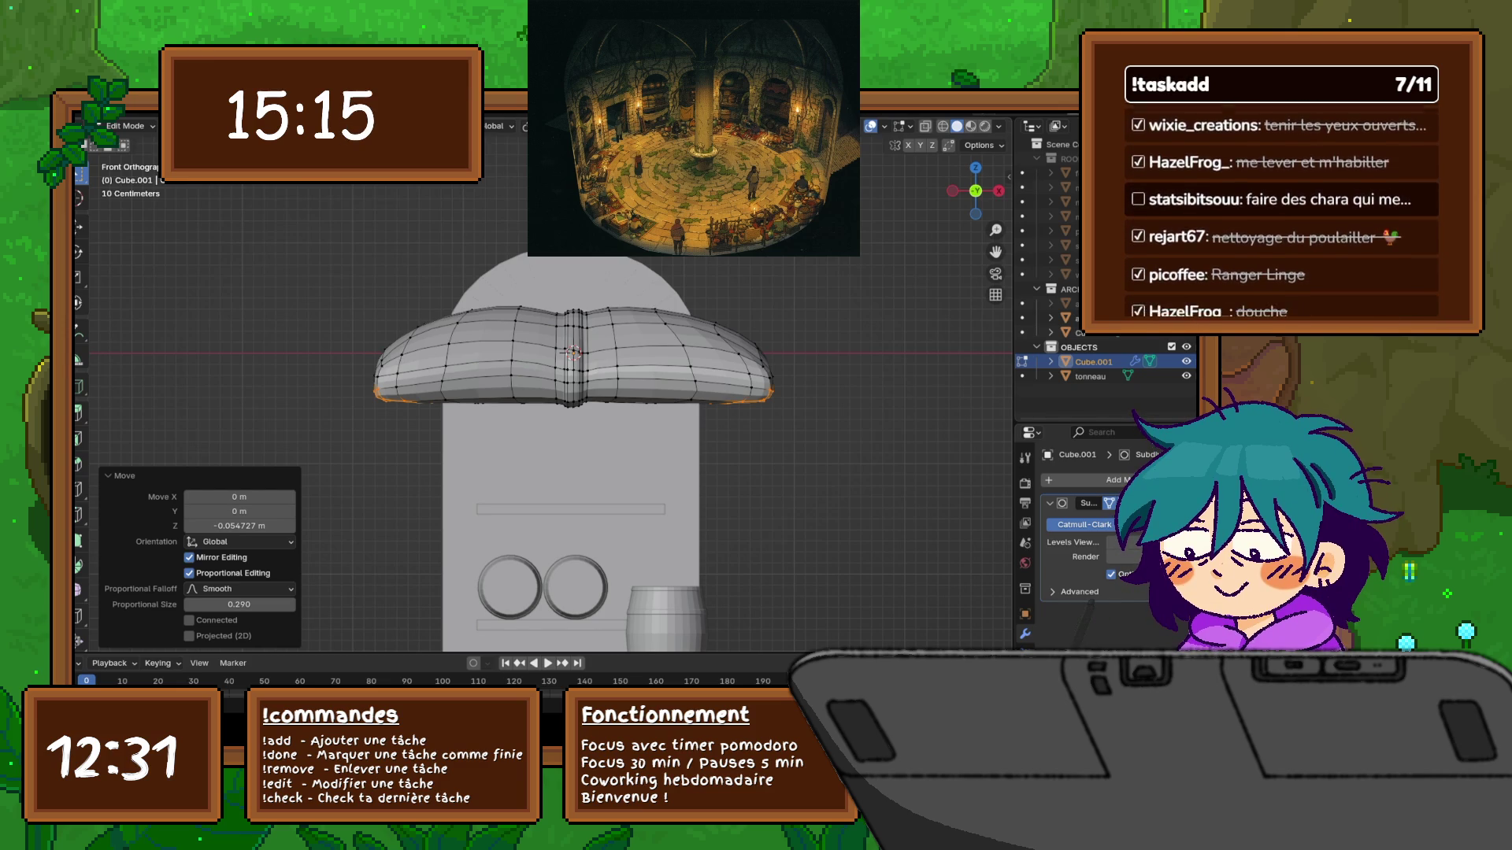
Orbit and zoom onto the cushion's central seam and select the edge loops running along it
mouse_move(575, 354)
middle_down()
mouse_move(685, 315)
mouse_move(732, 385)
mouse_move(661, 346)
middle_up()
scroll(661, 347, up, 6)
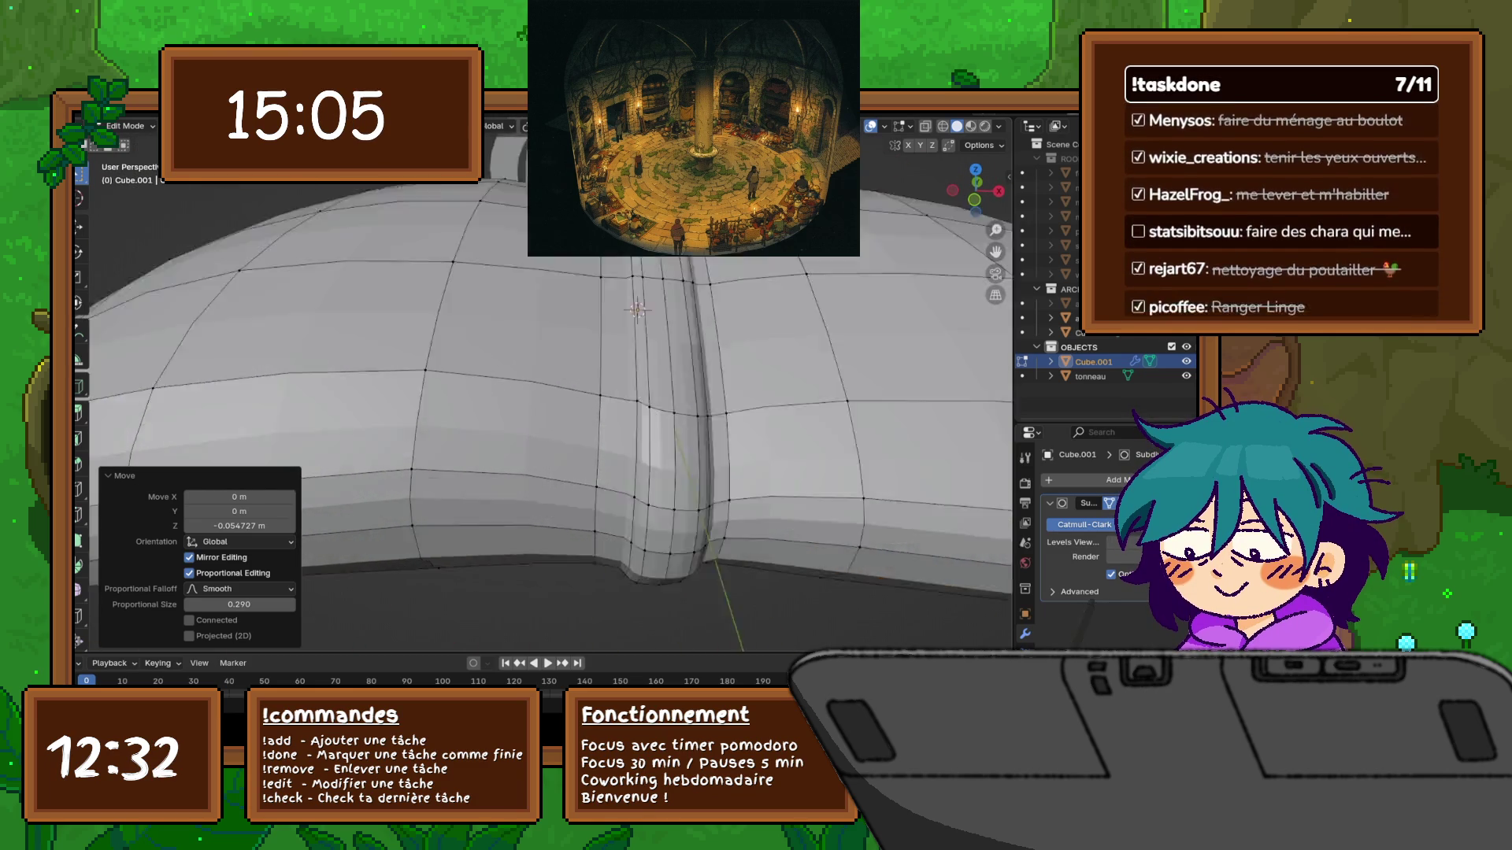
middle_drag(661, 346, 598, 331)
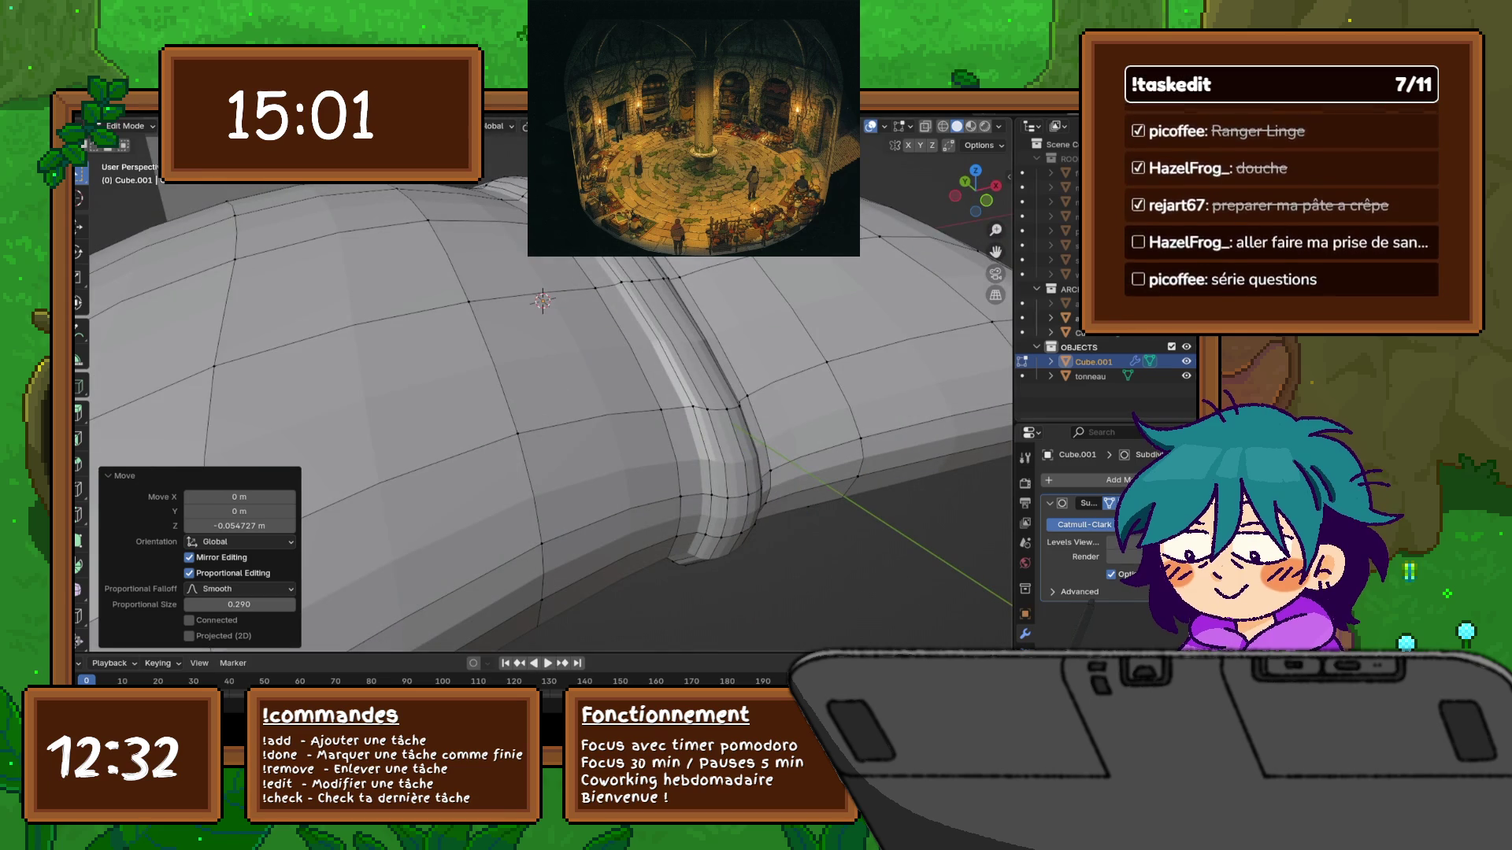
alt+click(662, 331)
middle_drag(662, 331, 485, 284)
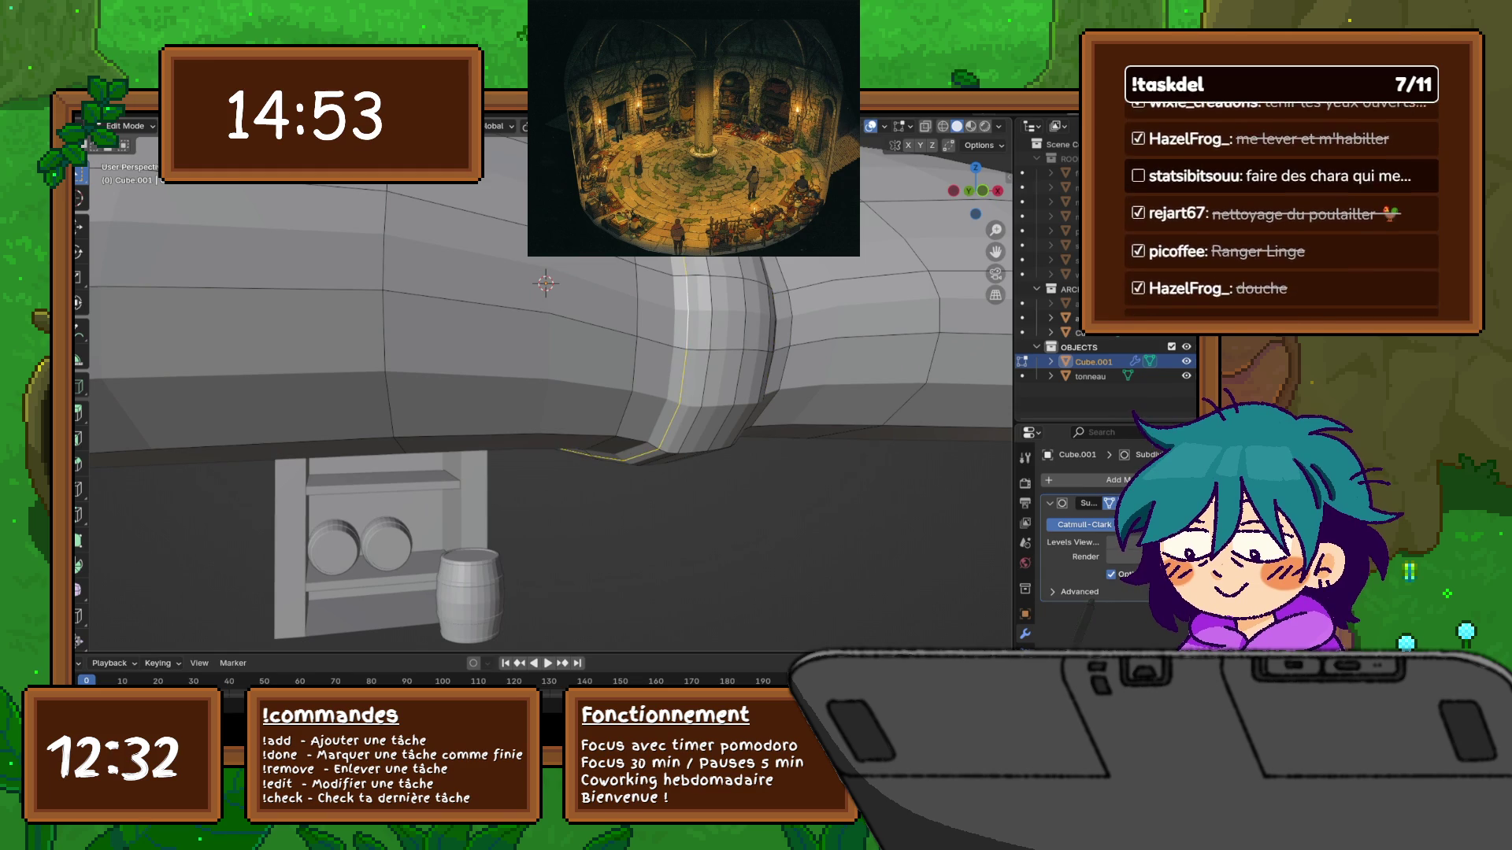
middle_drag(552, 354, 520, 352)
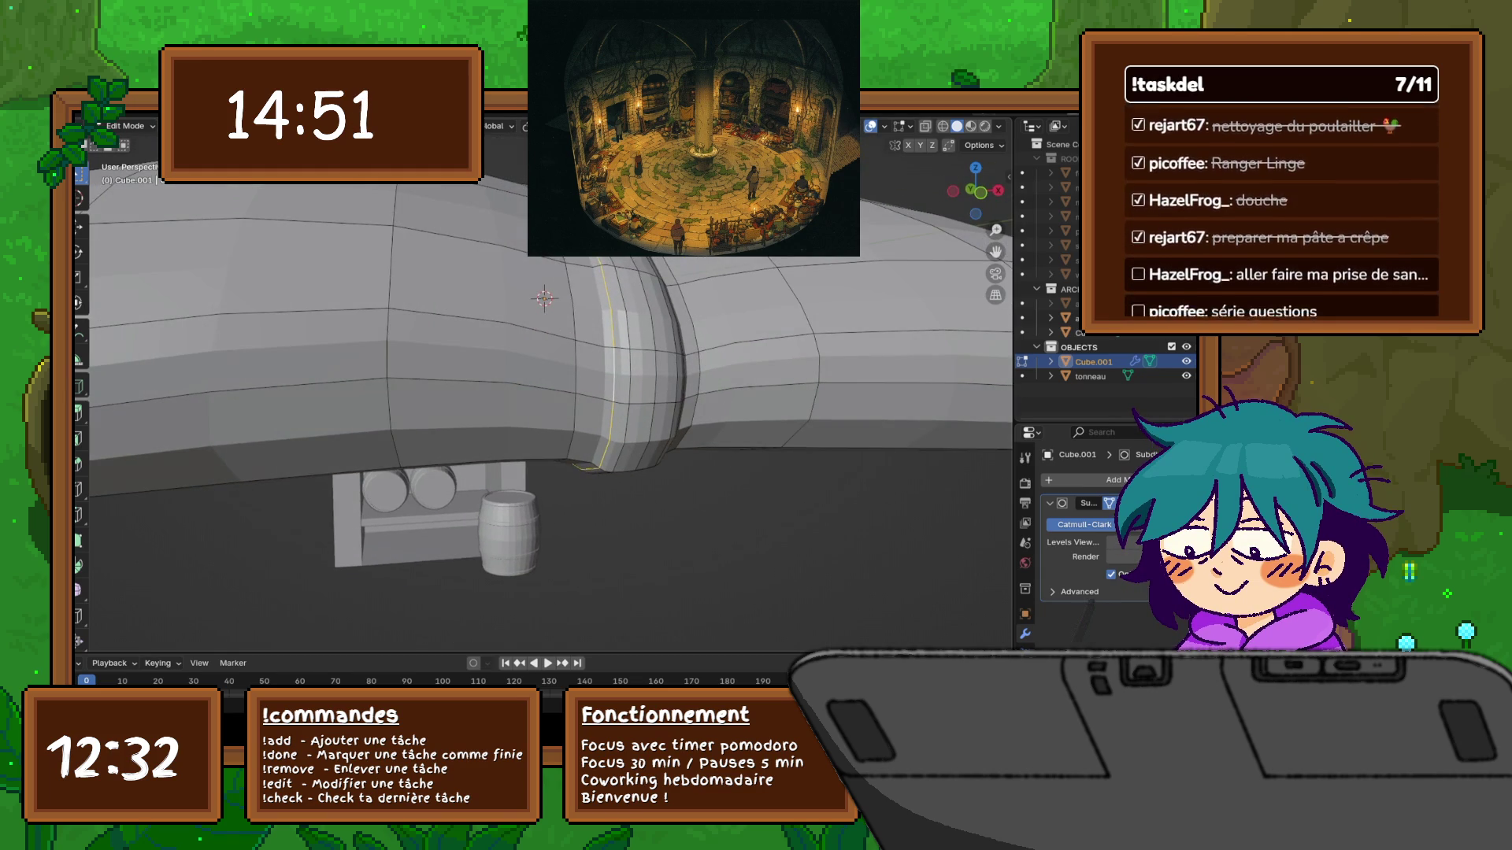
key(ctrl+z)
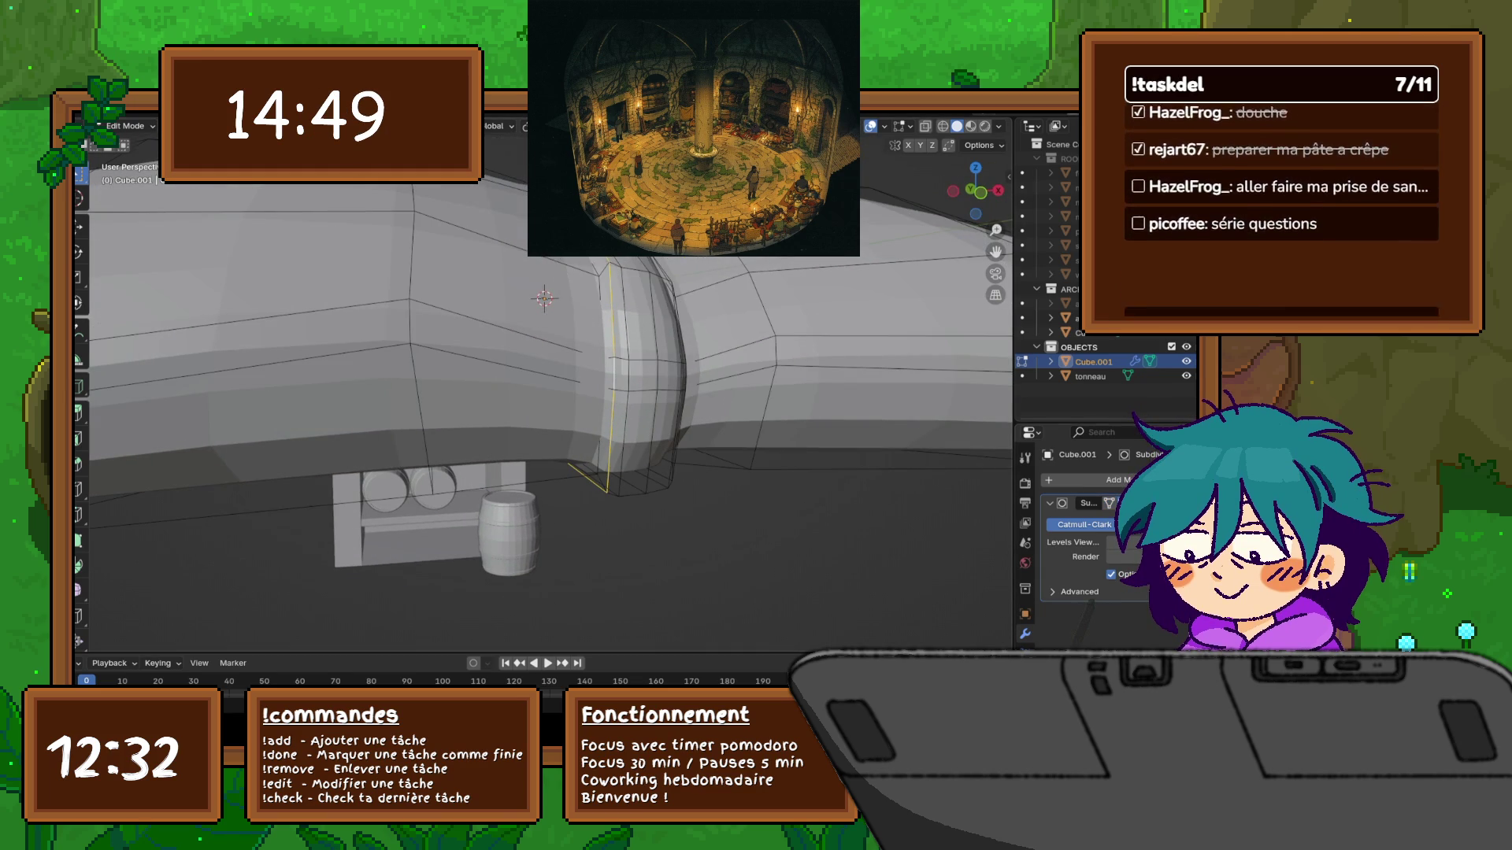
key(ctrl+z)
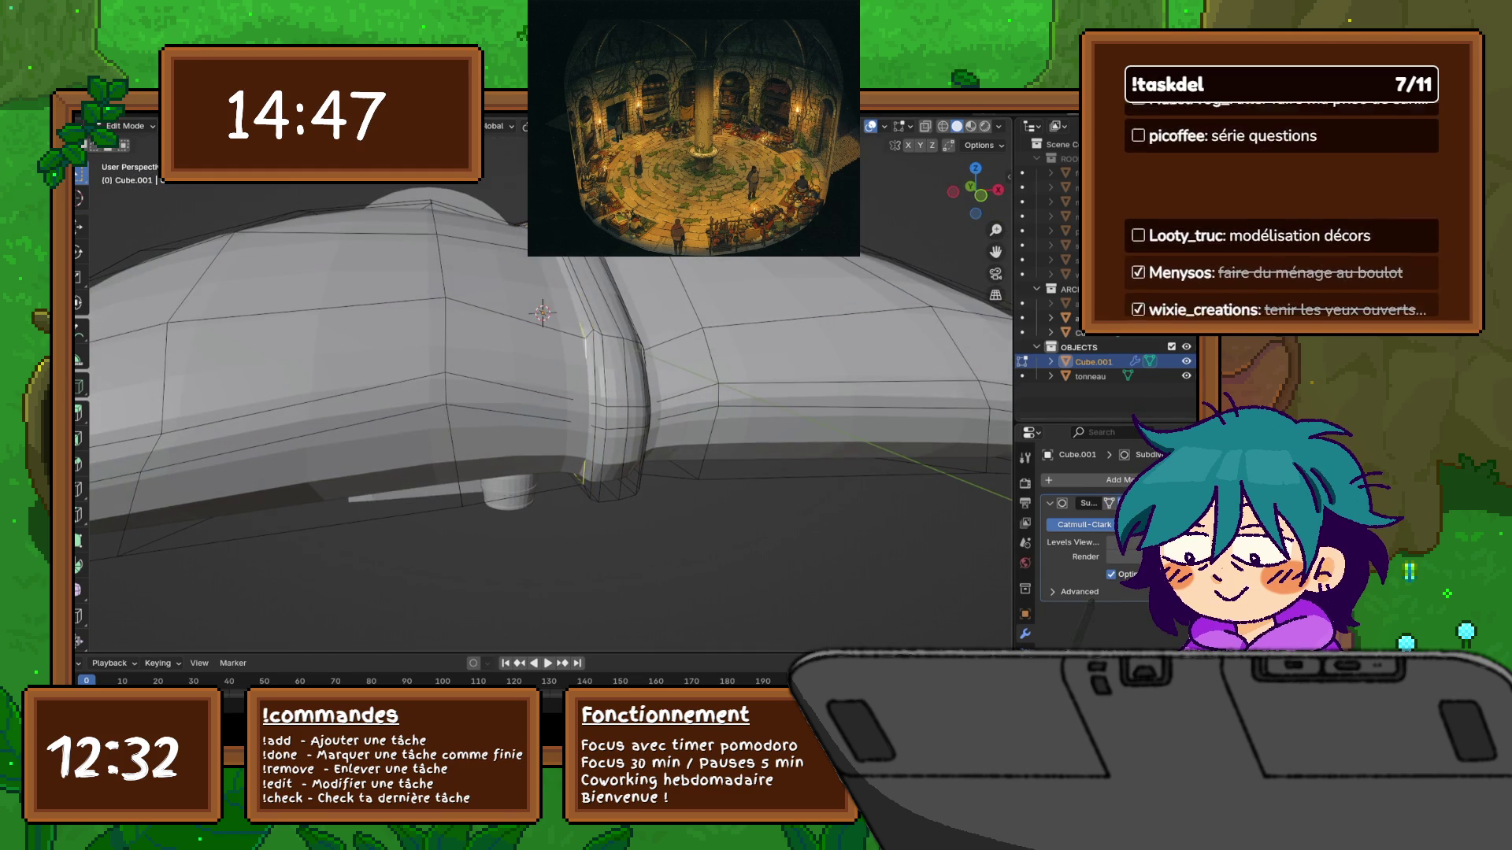
middle_drag(551, 394, 599, 378)
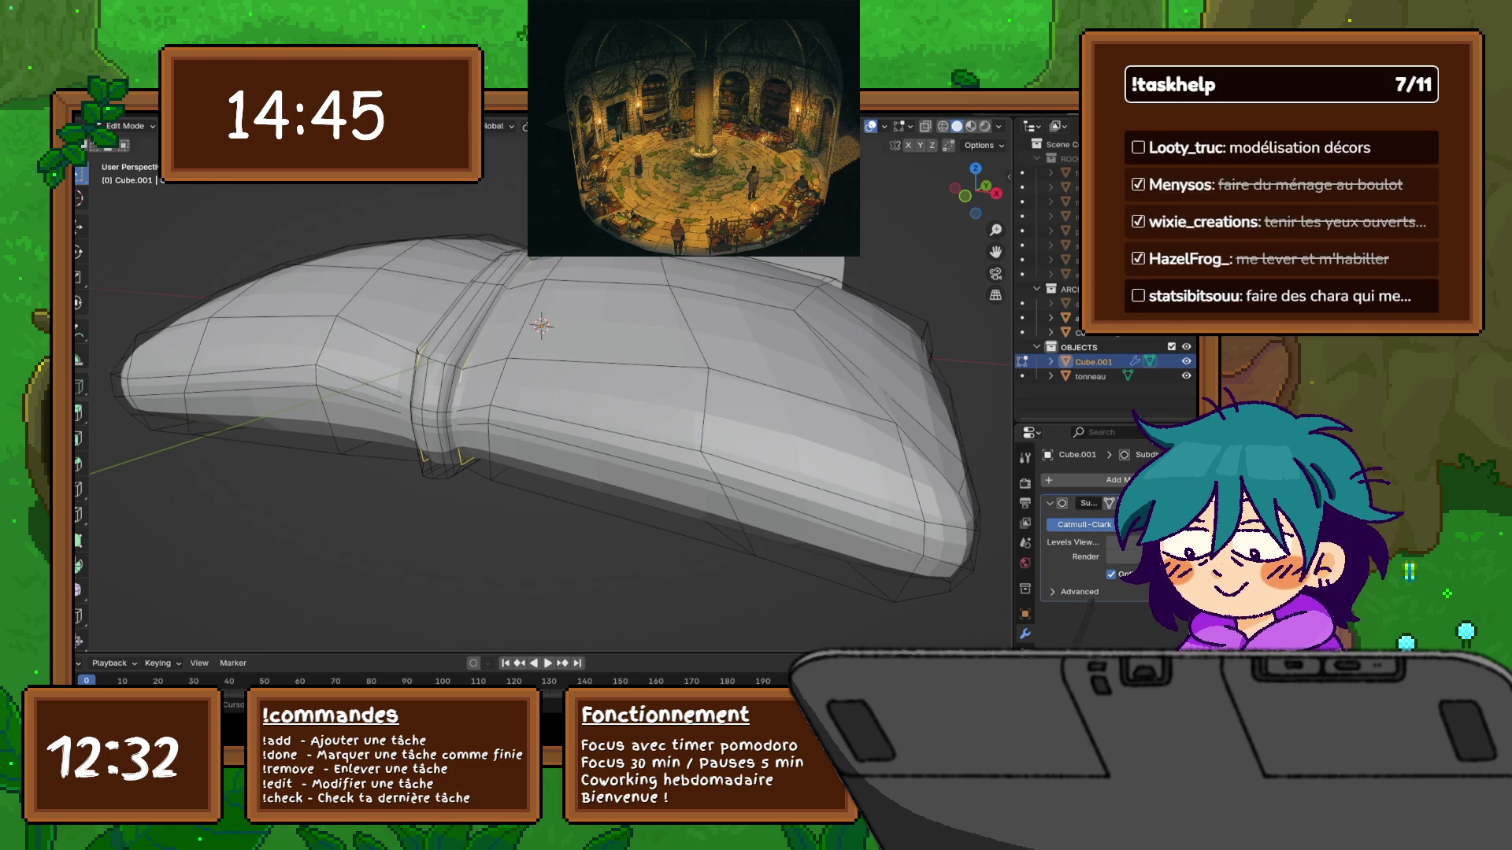
Bevel the selected seam loops with 2 segments and a width of about 0.0088 m
key(ctrl+e)
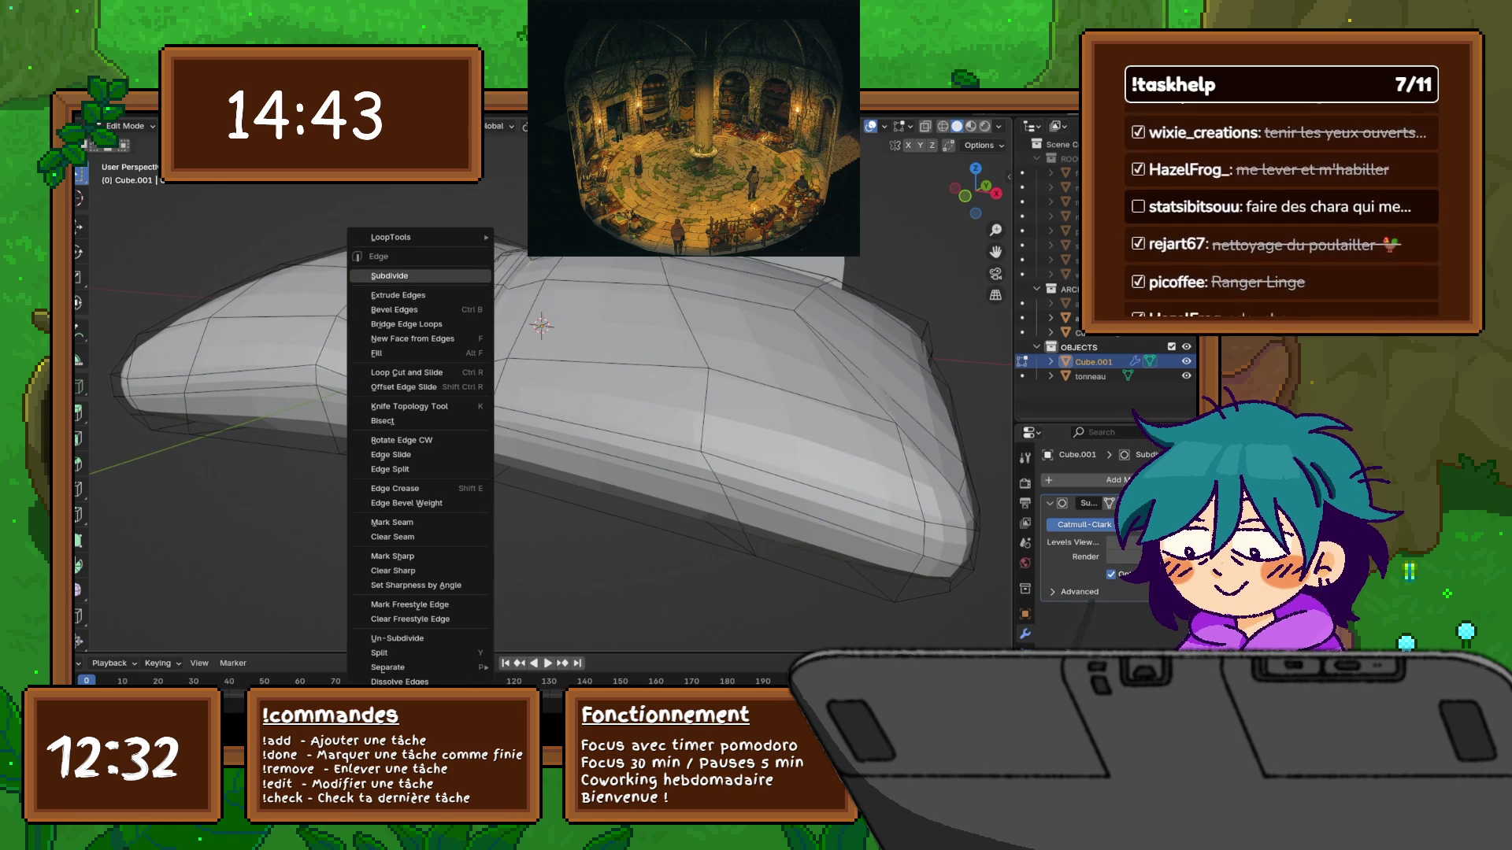
click(394, 310)
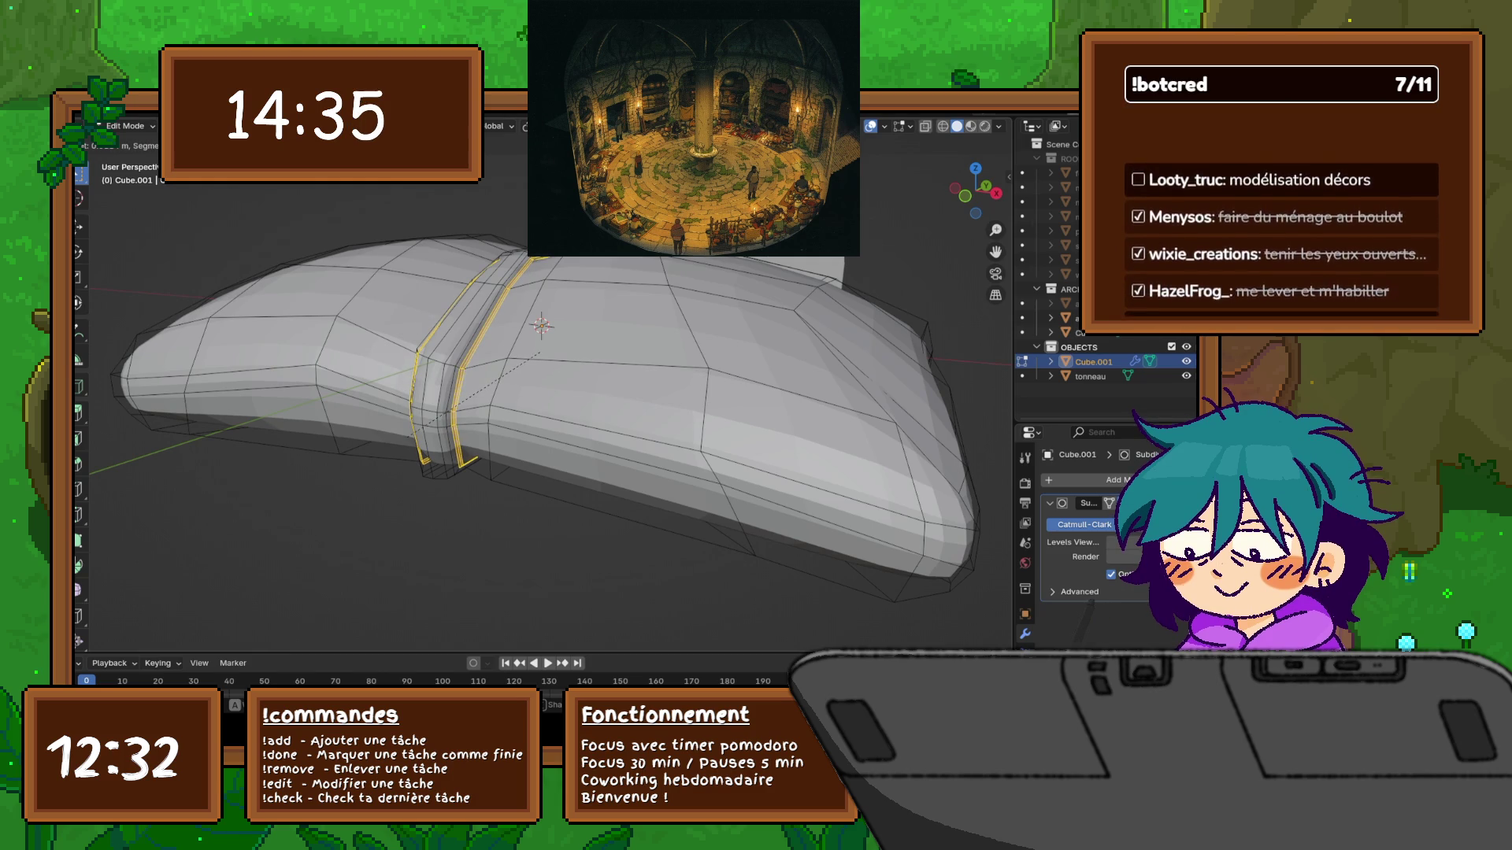
click(539, 353)
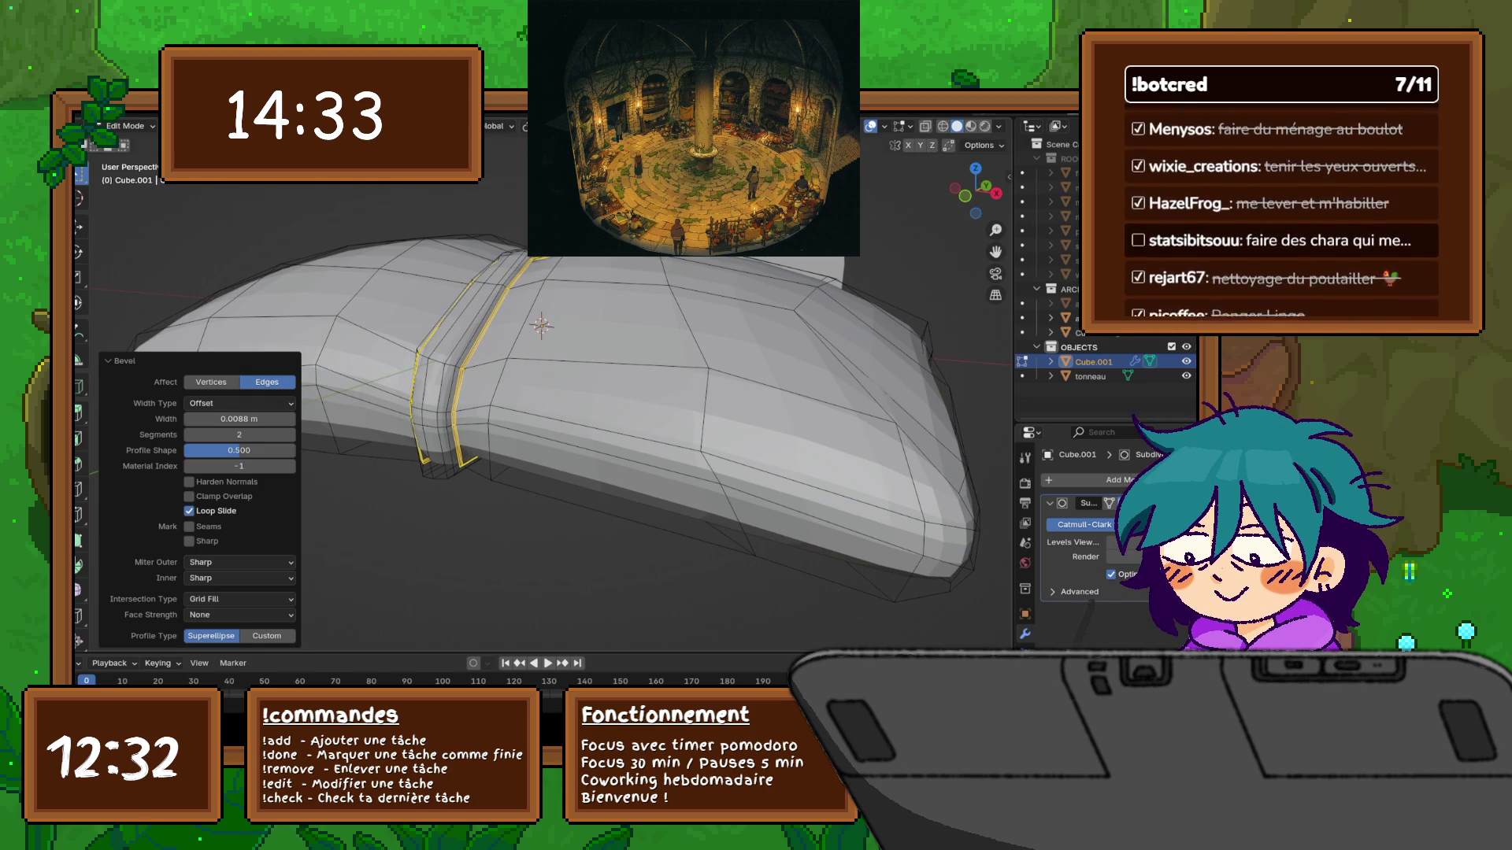
mouse_move(552, 393)
middle_down()
mouse_move(693, 378)
mouse_move(621, 306)
middle_up()
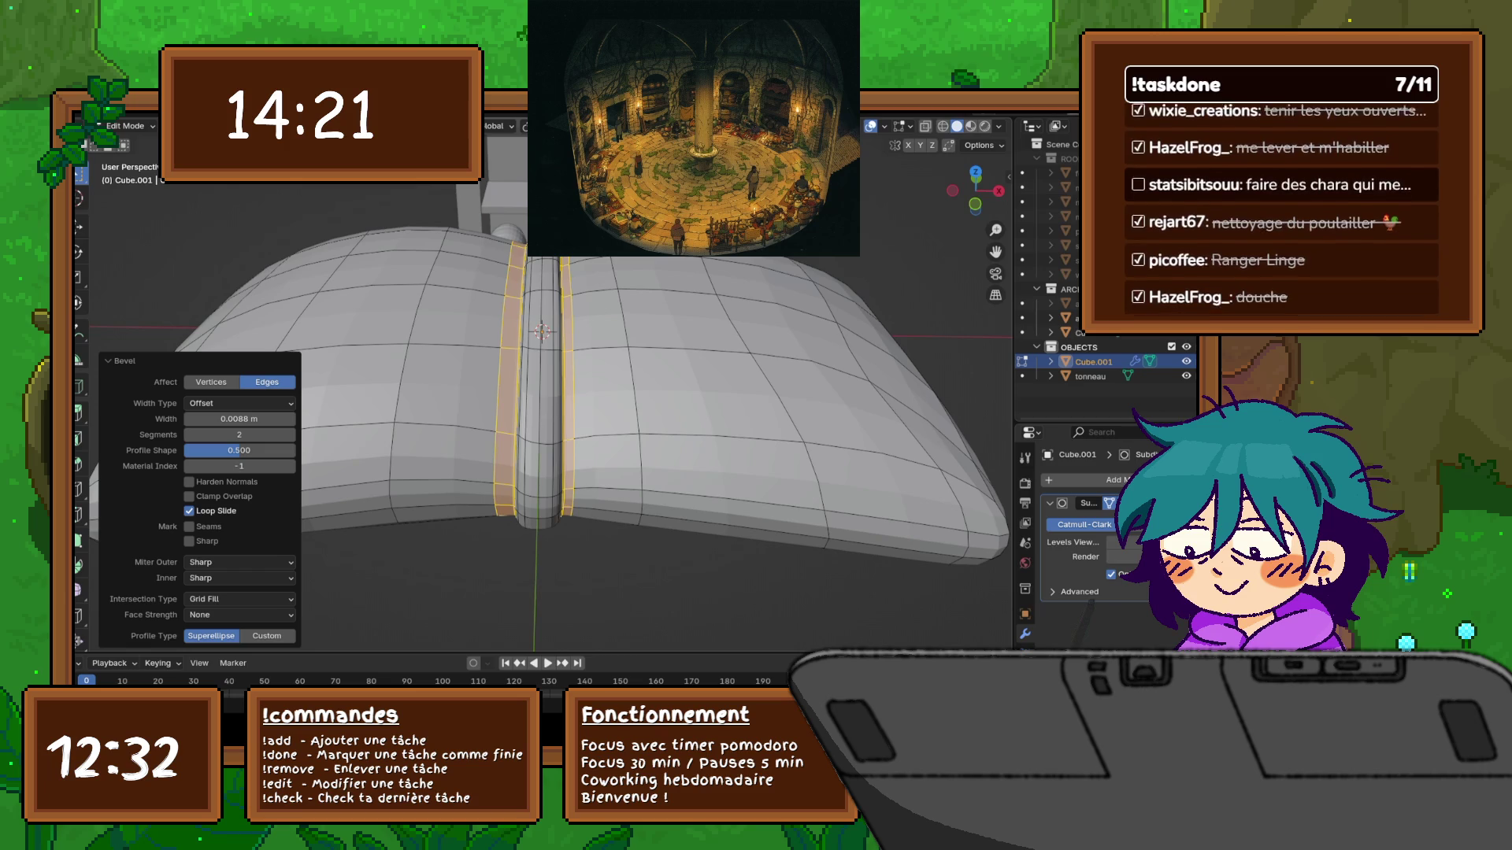
Rename the Cube.001 object to 'sac farine' in the Outliner
middle_drag(551, 394, 465, 334)
double_click(1093, 361)
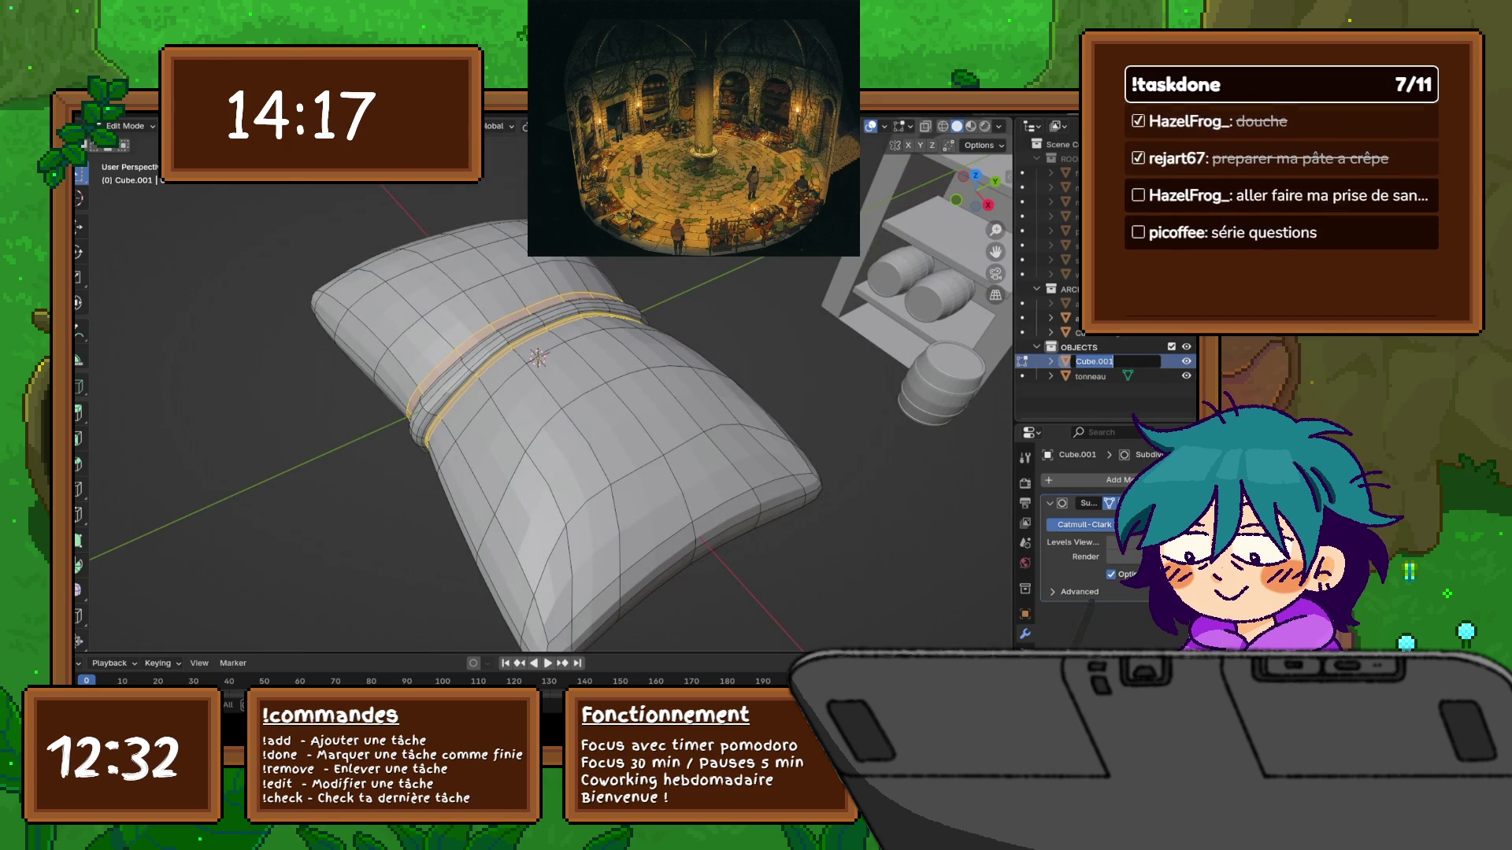
text(sac fa)
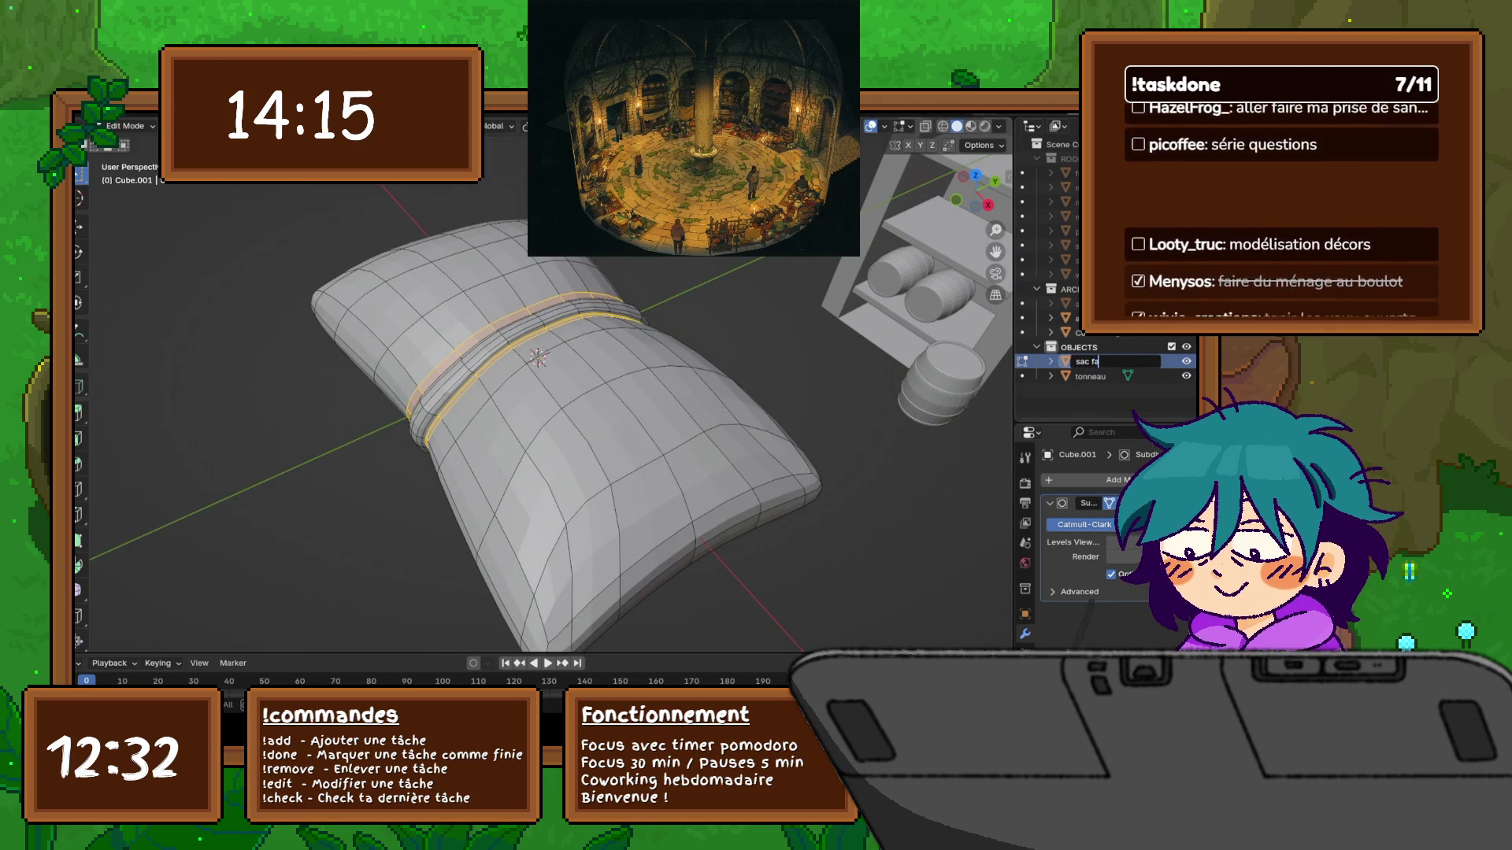
text(rine)
key(Return)
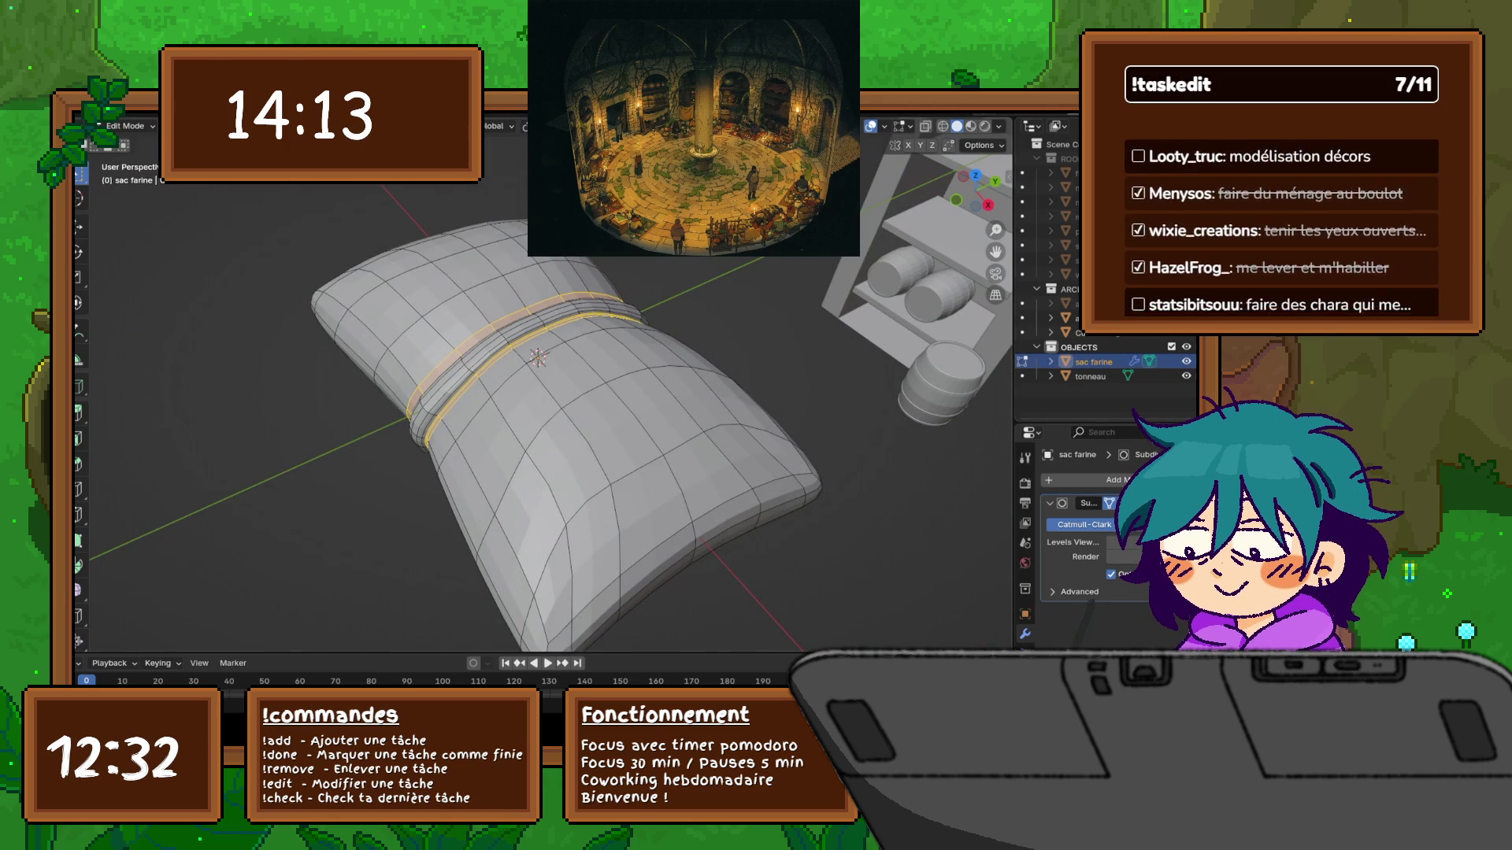
Switch the sac farine bag back to Object Mode
scroll(544, 378, down, 5)
middle_drag(551, 378, 645, 366)
key(ctrl+Tab)
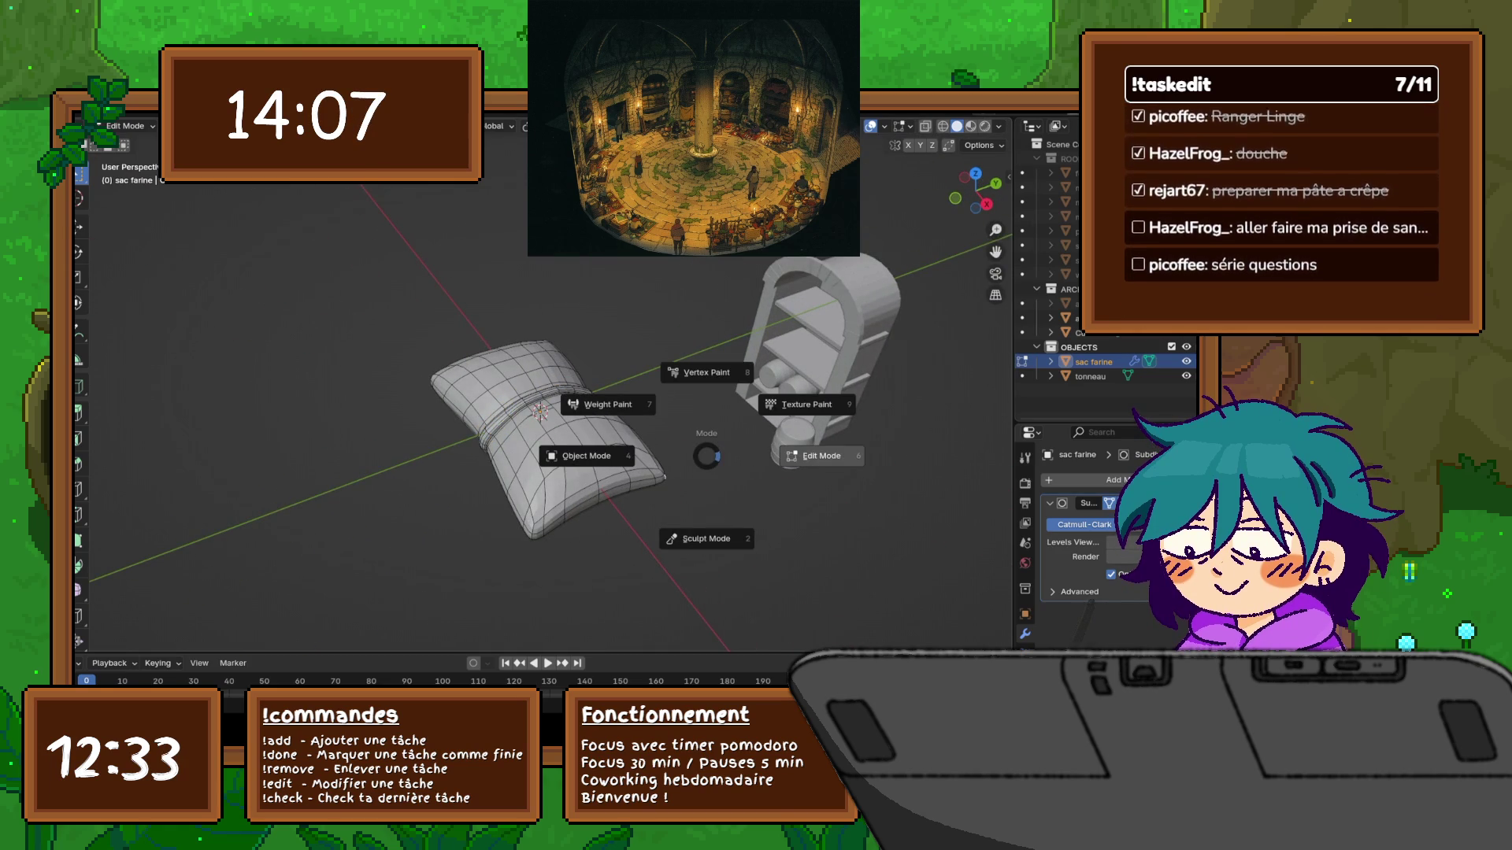
click(587, 456)
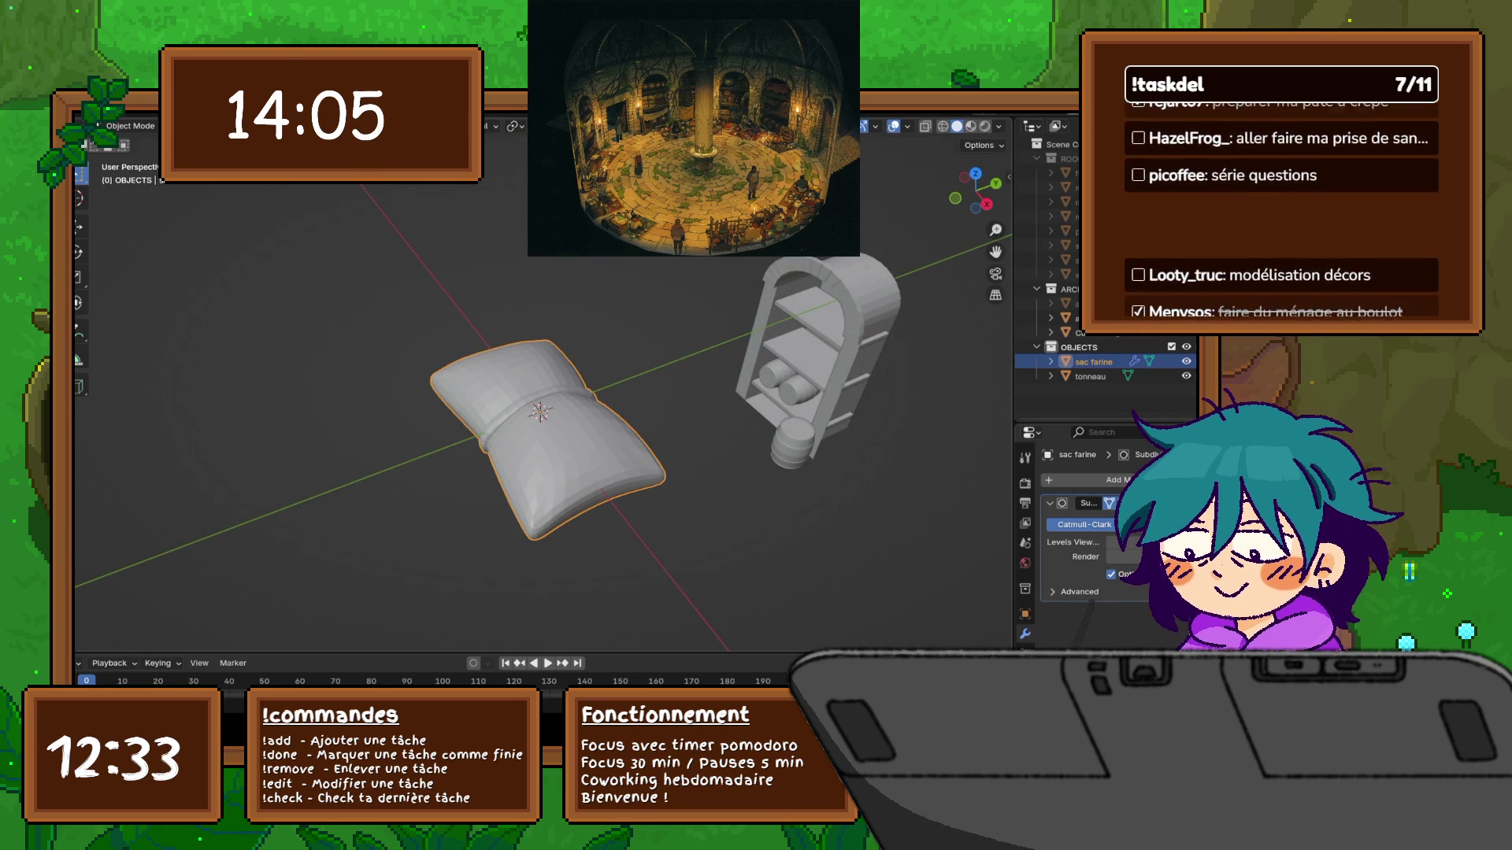
Add a new cube at the origin and hide the sac farine bag
key(shift+a)
mouse_move(520, 416)
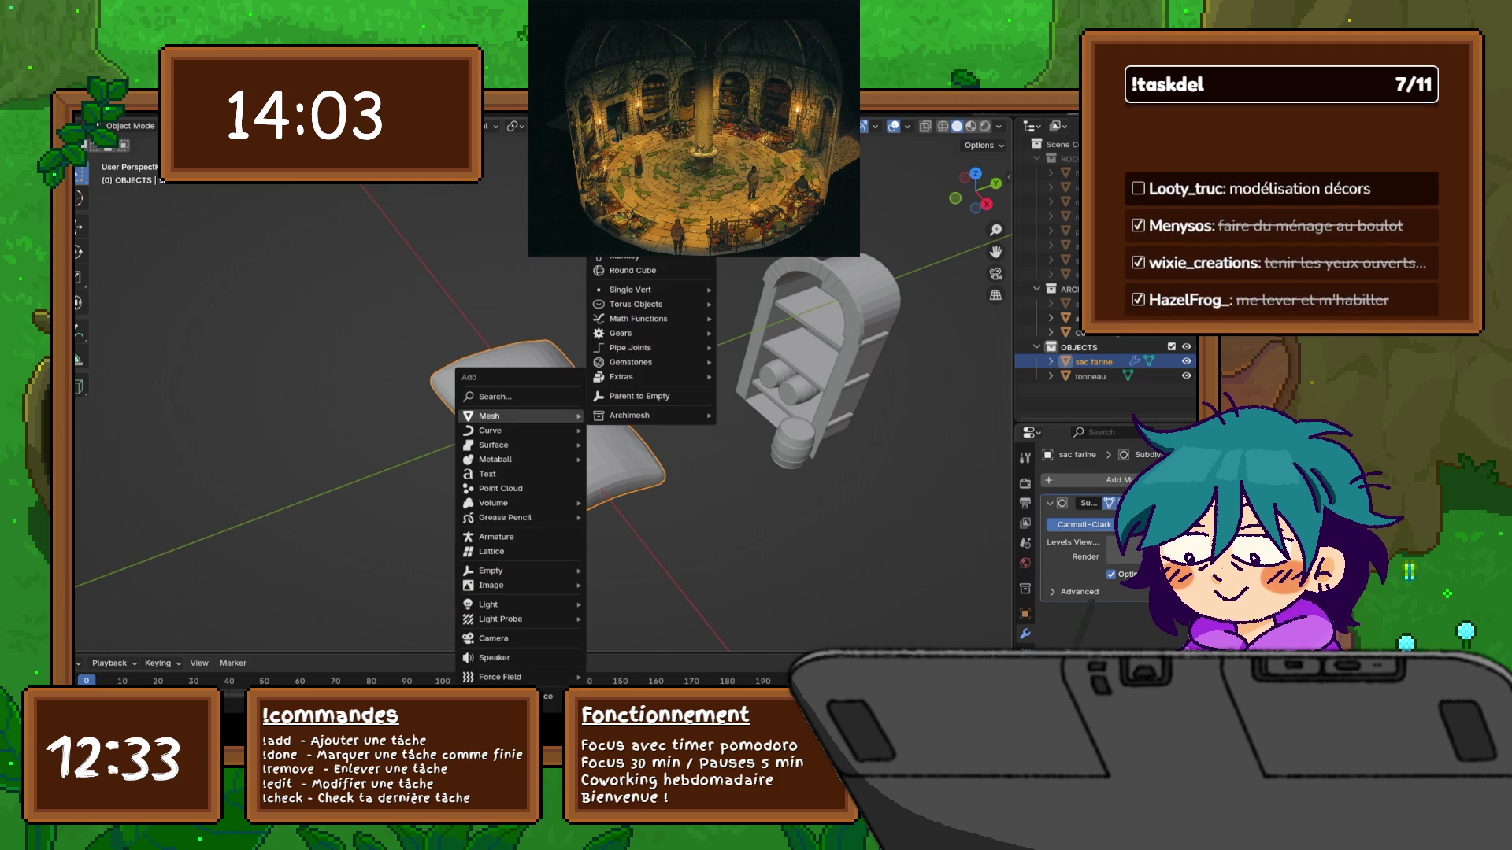
click(630, 140)
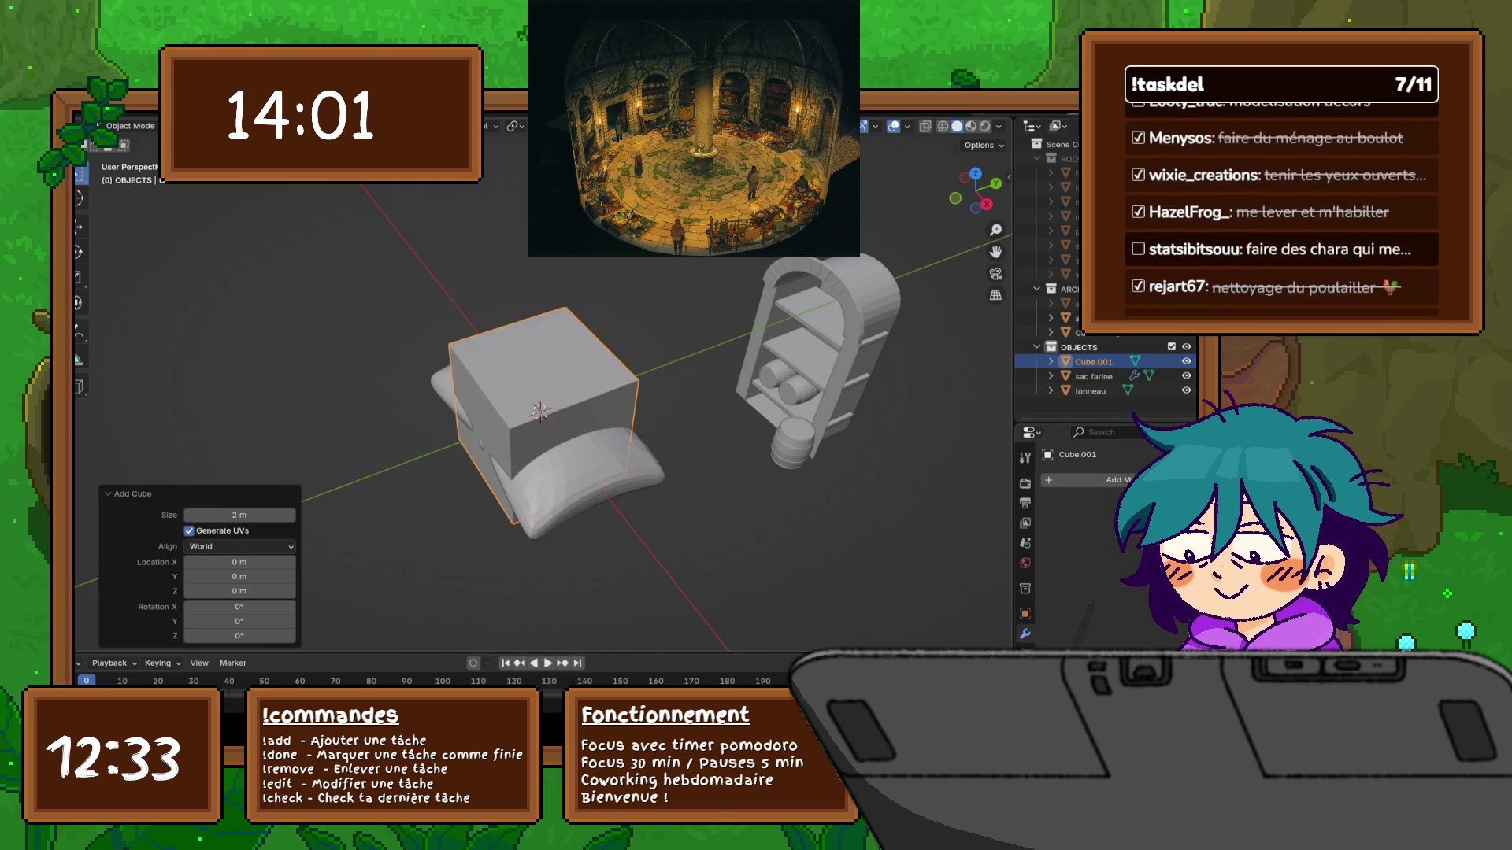
mouse_move(551, 409)
middle_down()
mouse_move(480, 354)
mouse_move(552, 335)
middle_up()
click(1186, 376)
In Edit Mode, flatten the cube along Z and stretch it to 2.399 along Y
key(ctrl+Tab)
click(733, 380)
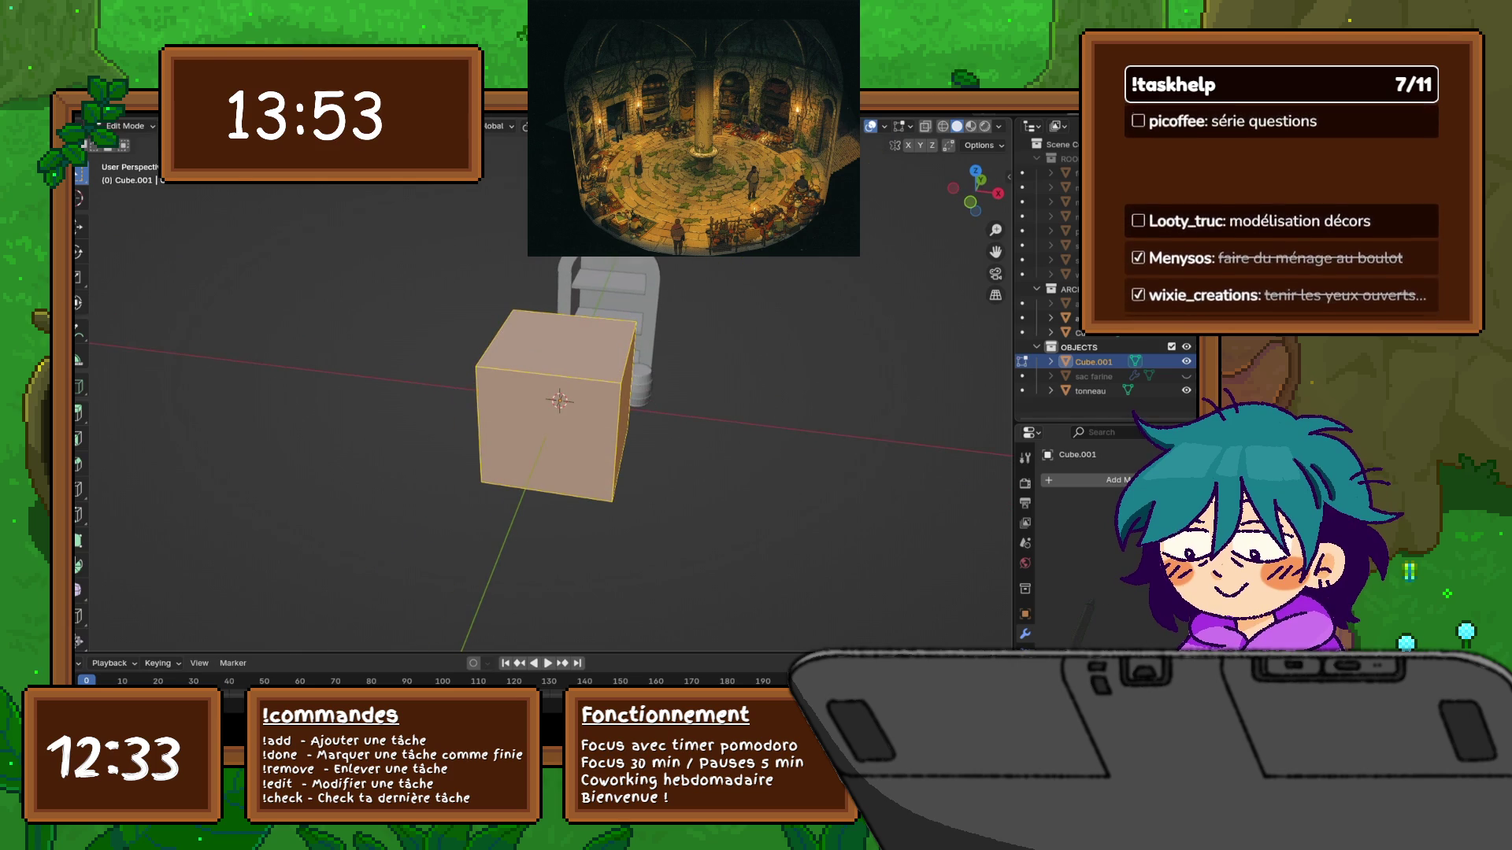
key(s)
key(z)
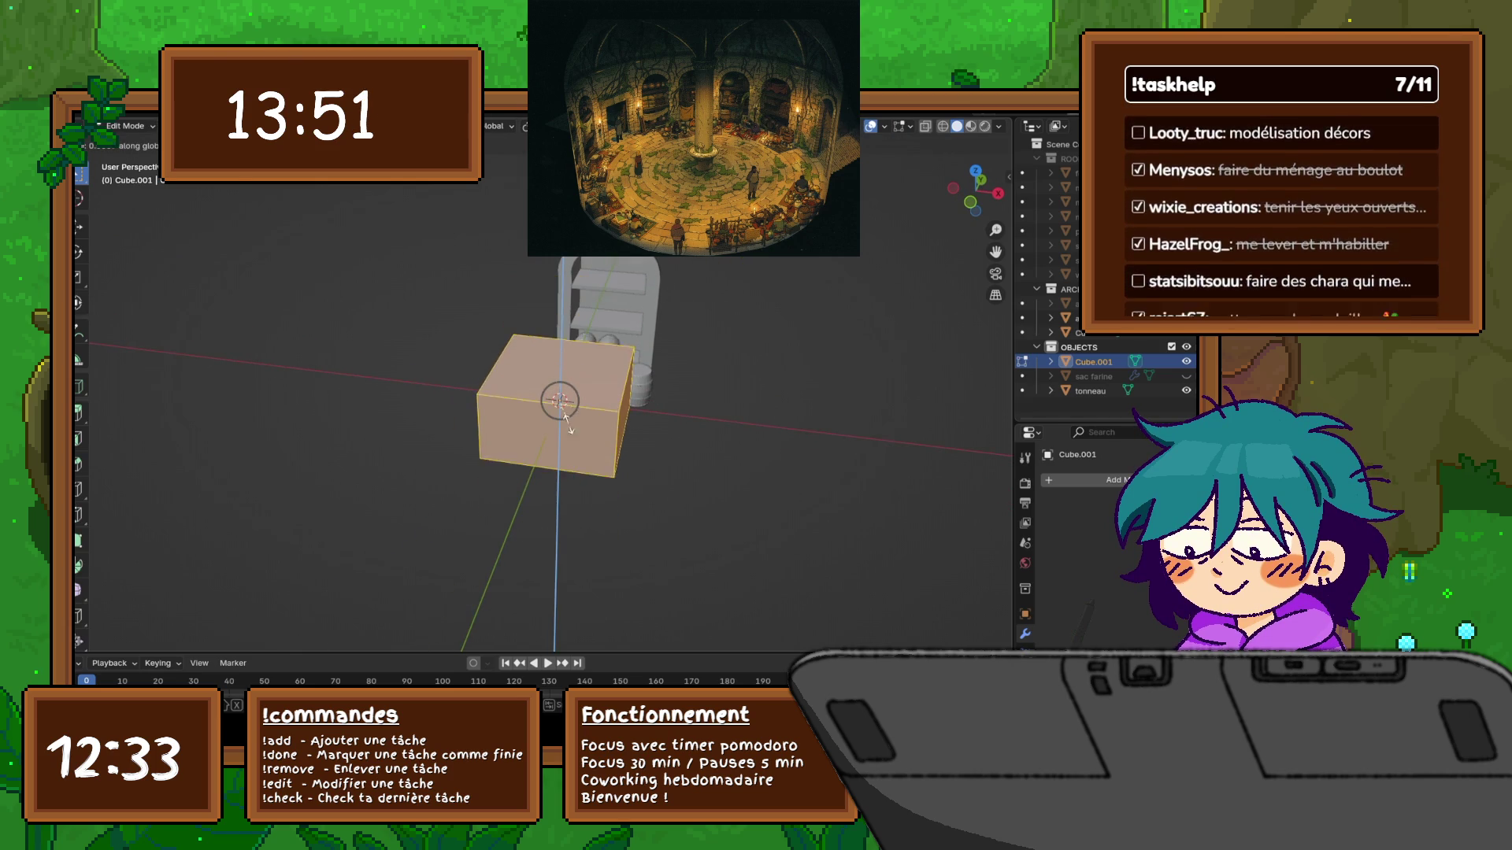
click(579, 422)
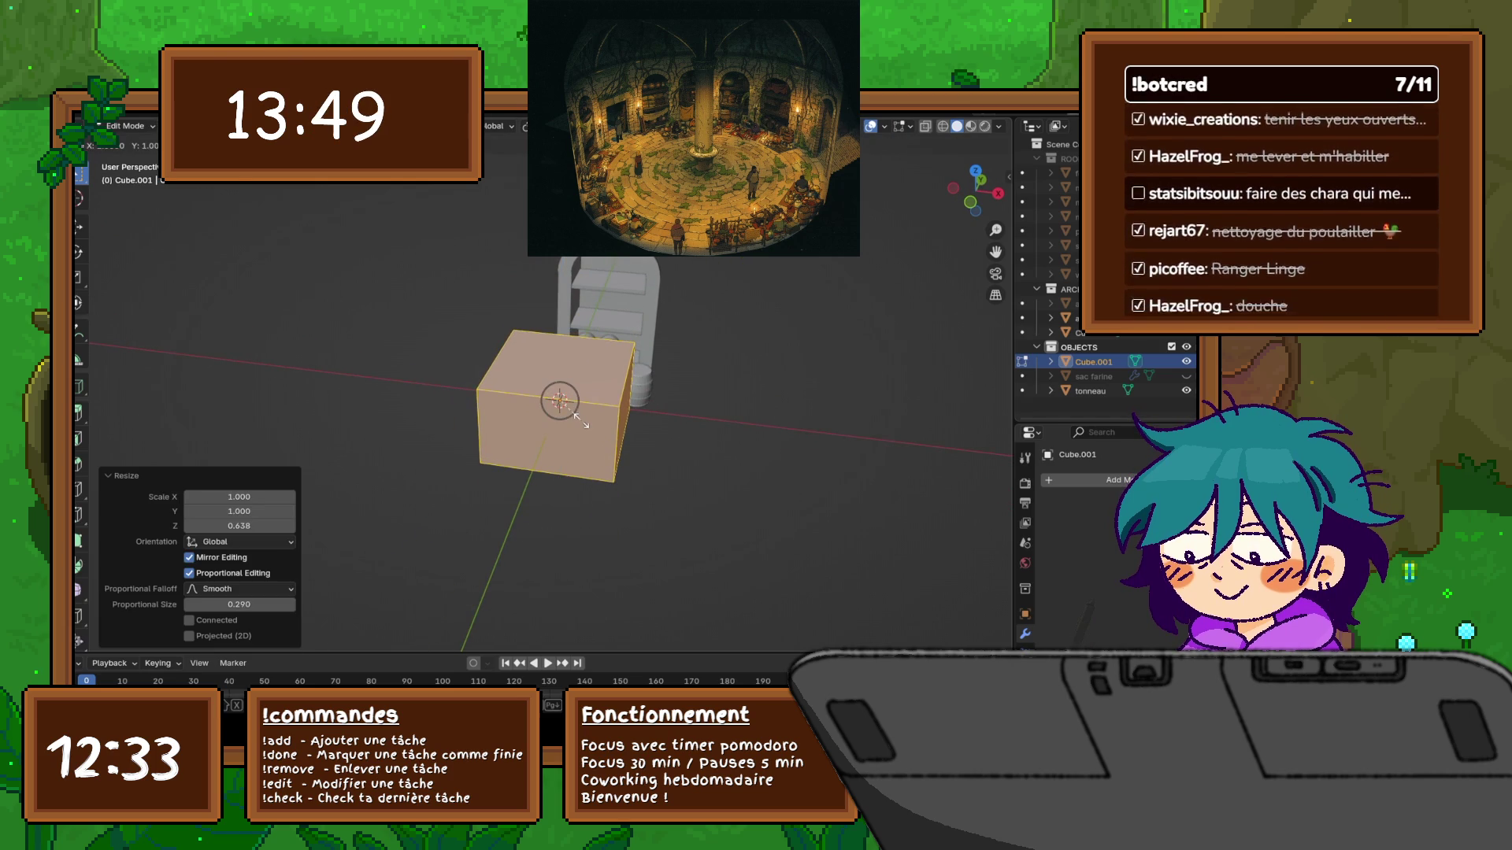
key(s)
key(y)
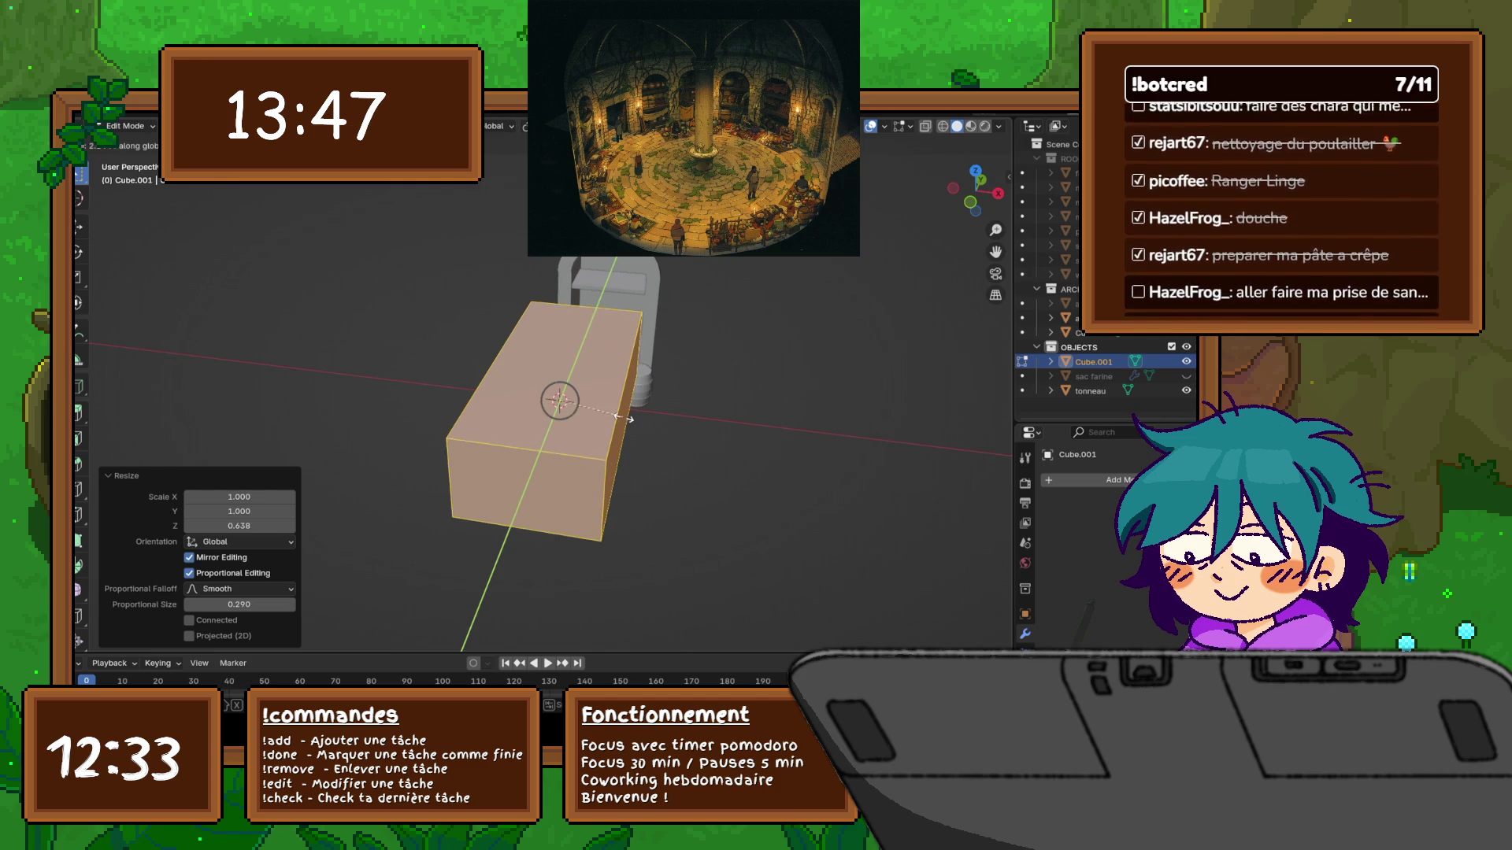
click(670, 425)
Switch to Right Orthographic wireframe view and box-select the block's vertical side edges
middle_drag(670, 425, 591, 346)
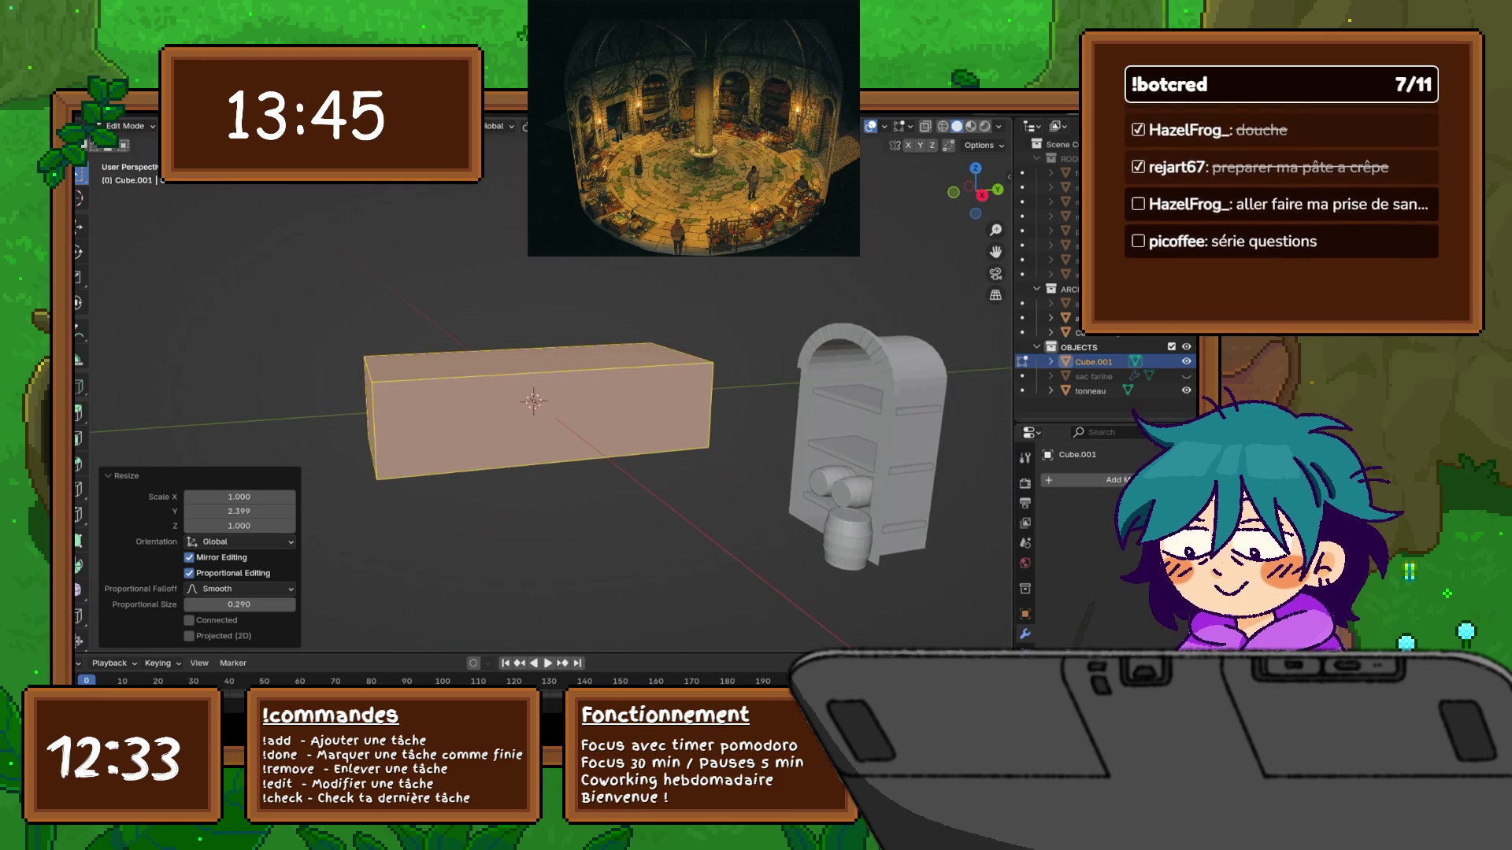
key(KP_3)
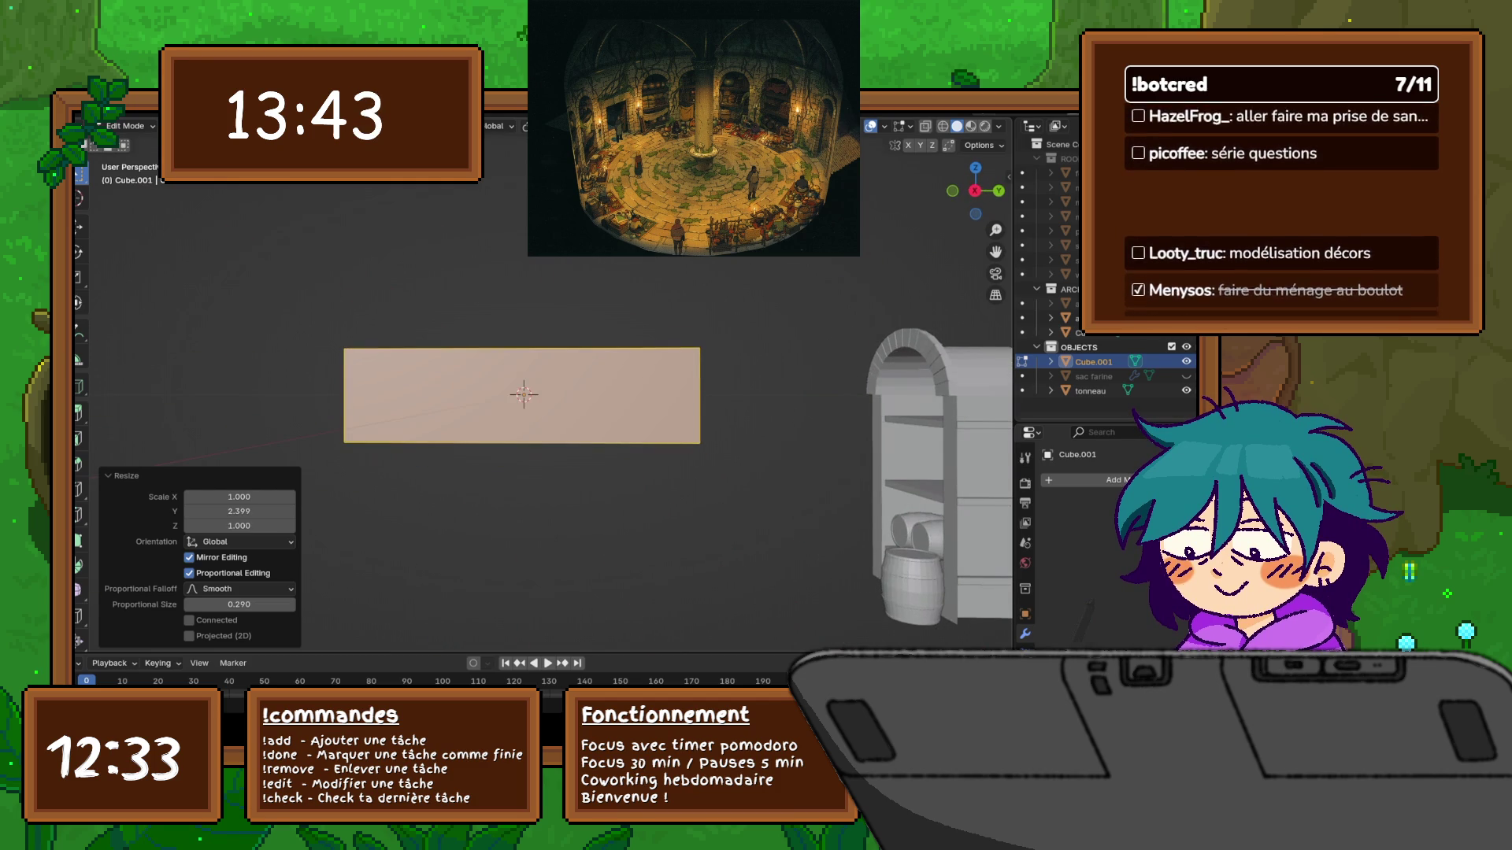
key(KP_1)
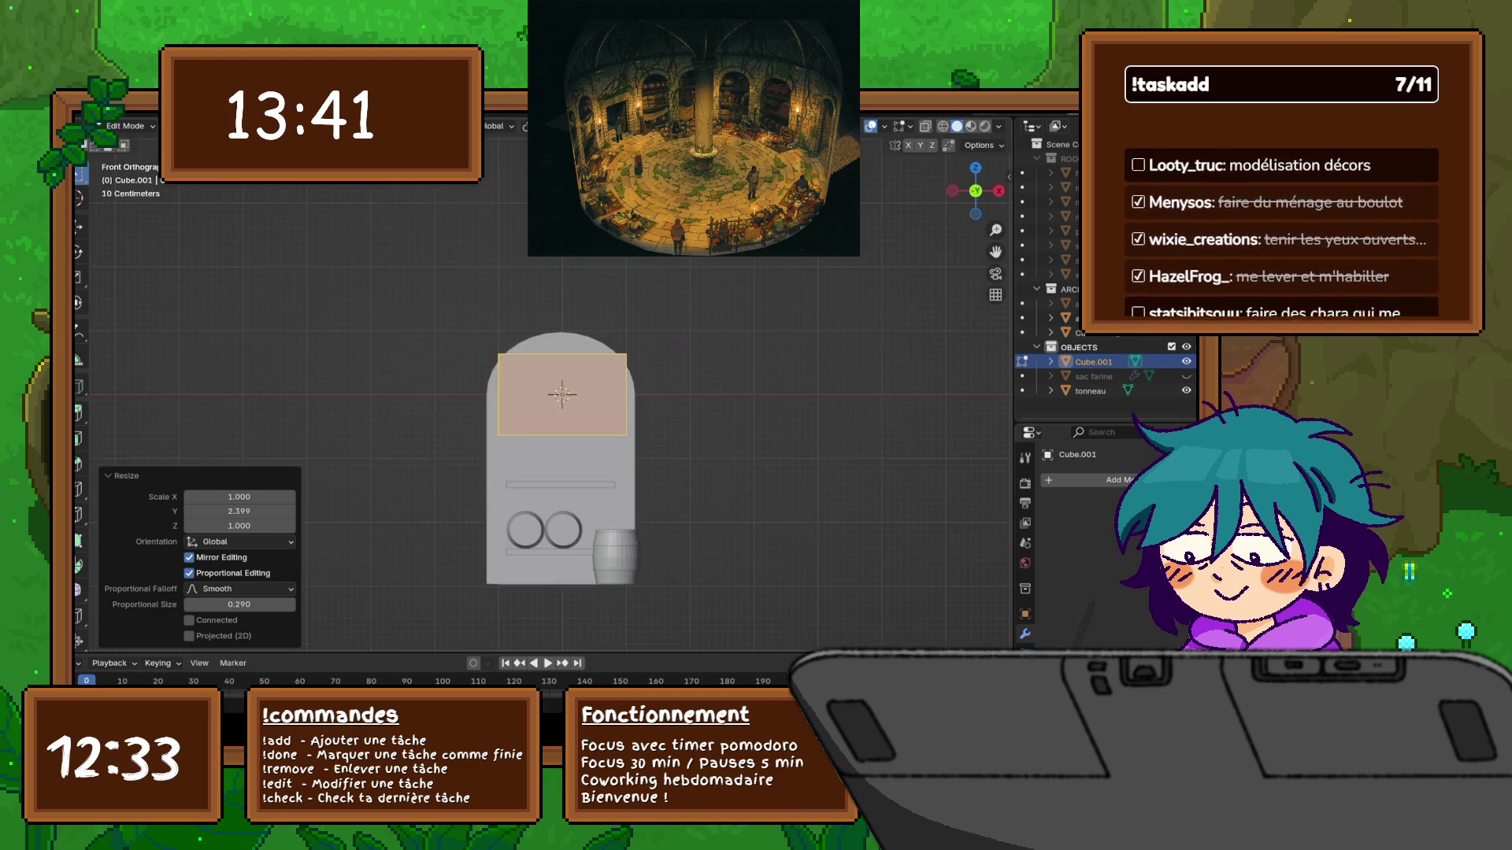
key(KP_3)
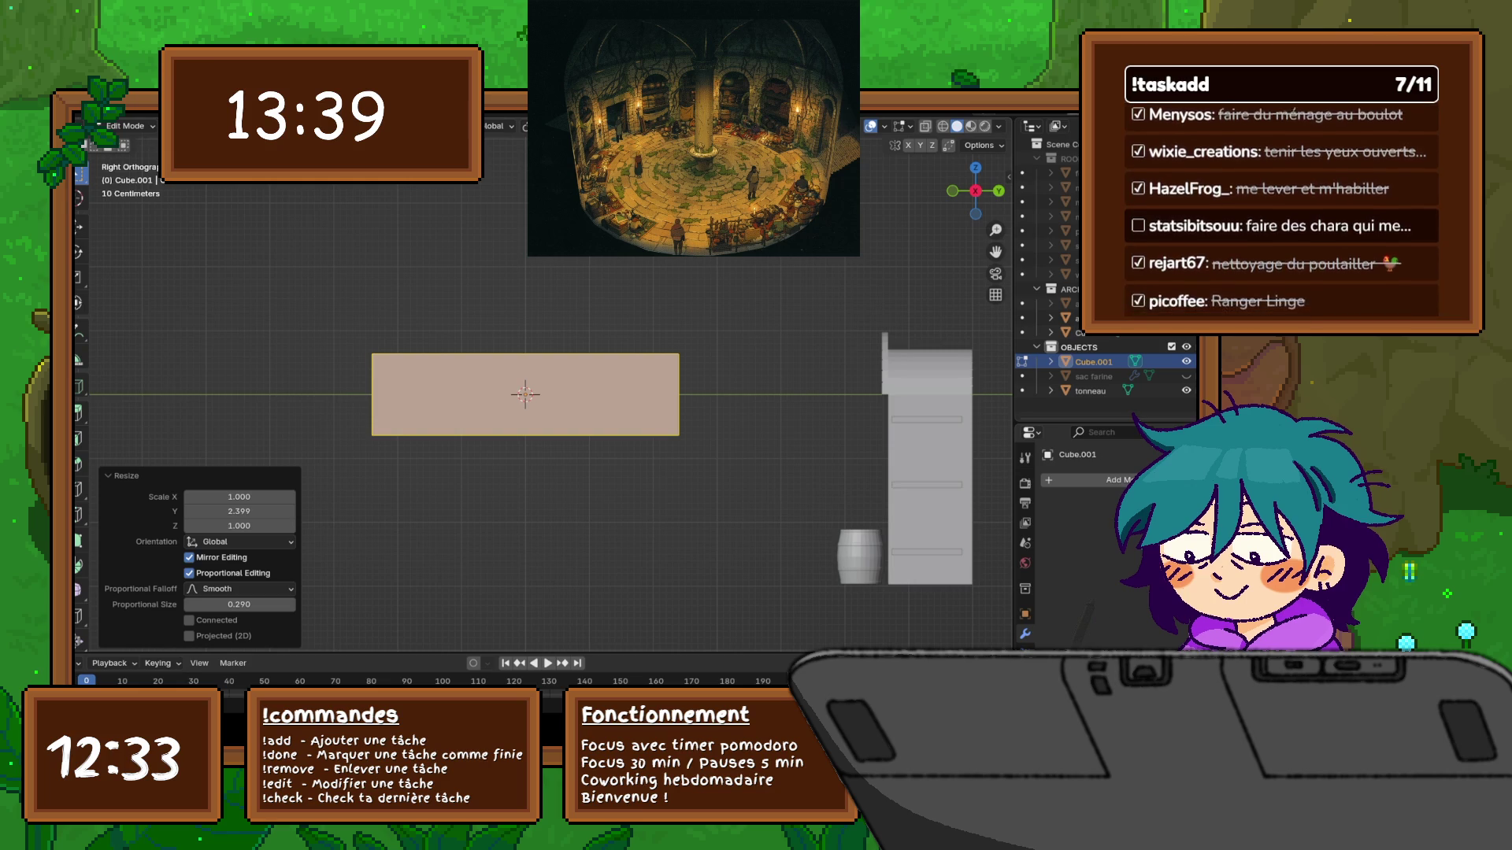
key(shift+z)
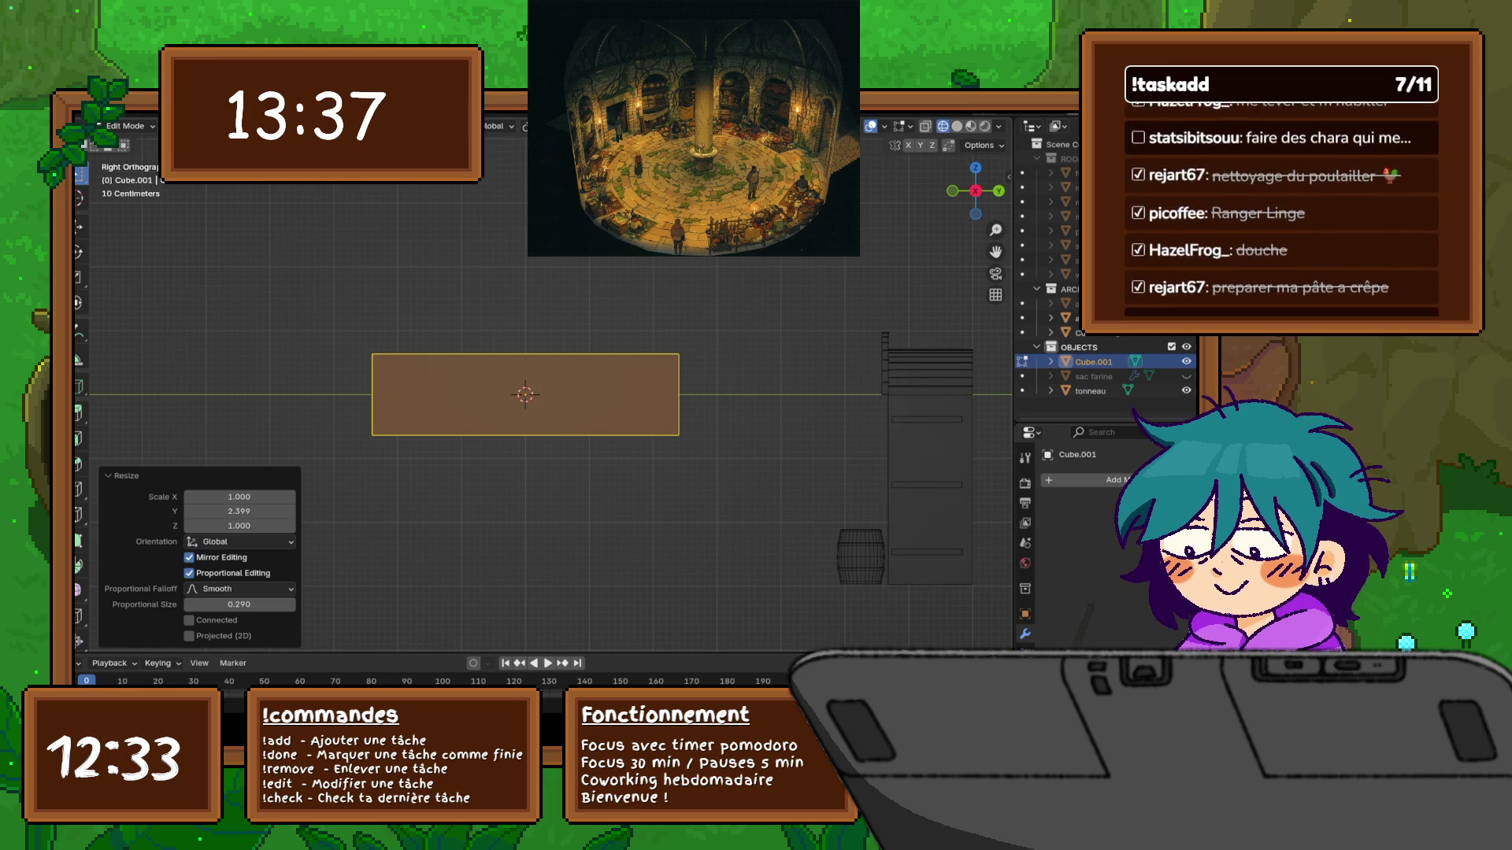
key(alt+a)
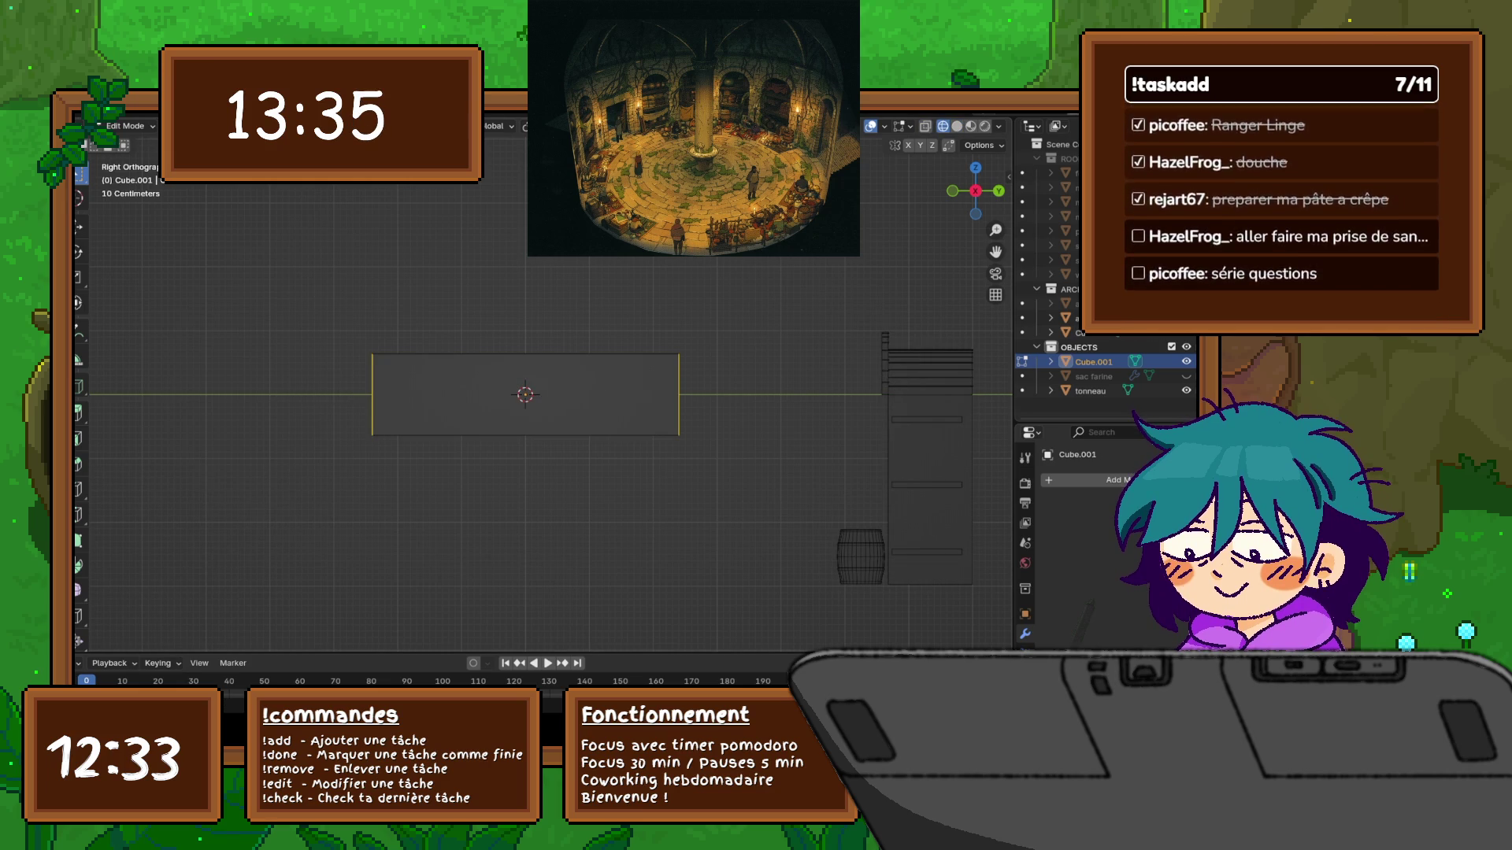
drag(350, 380, 522, 387)
Subdivide the side edges and raise the new loop 0.16076 m along Z
right_click(523, 388)
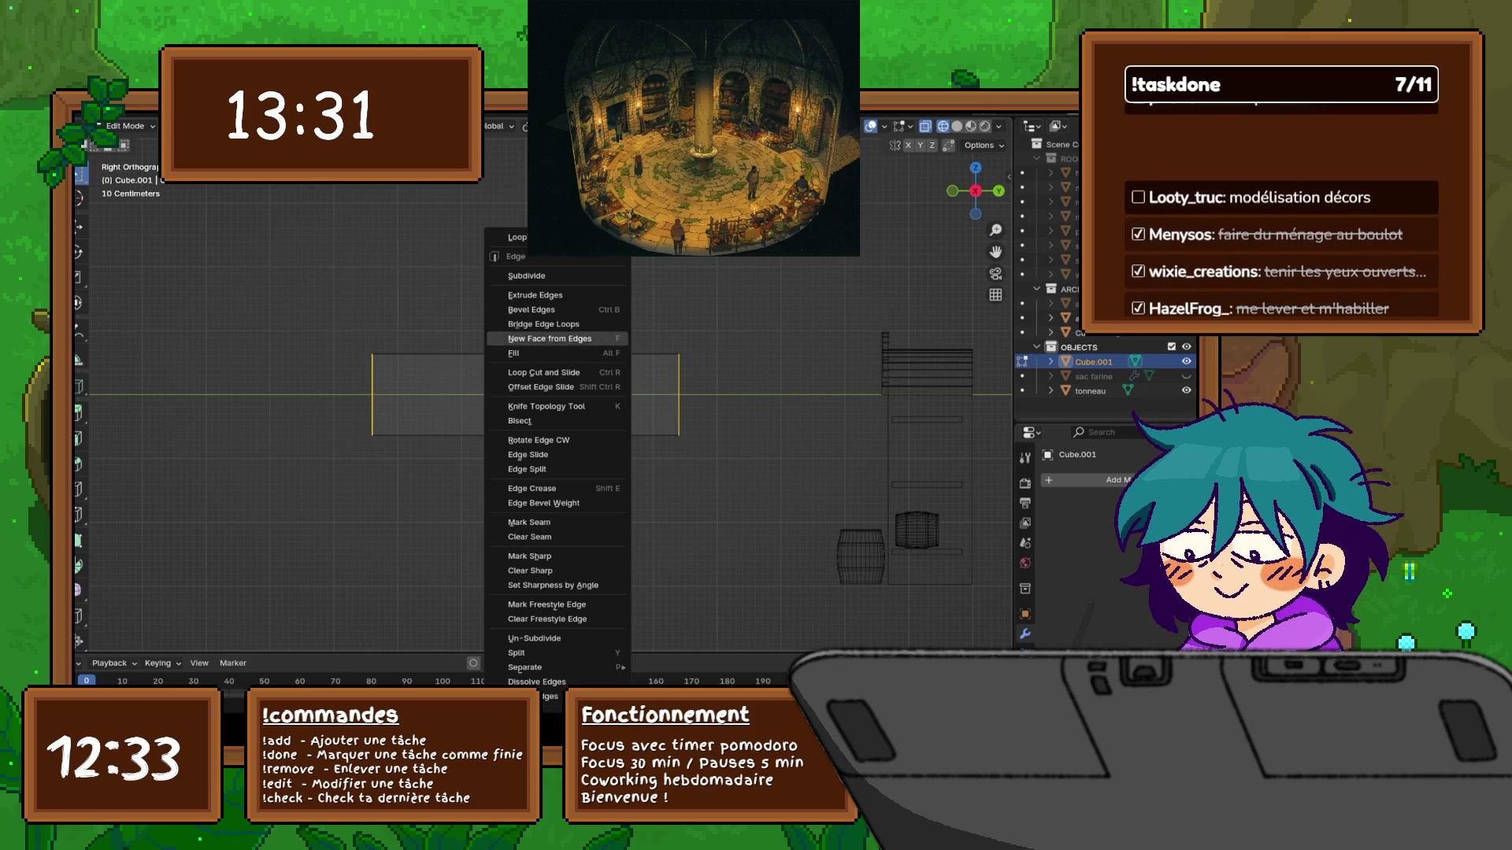
click(551, 276)
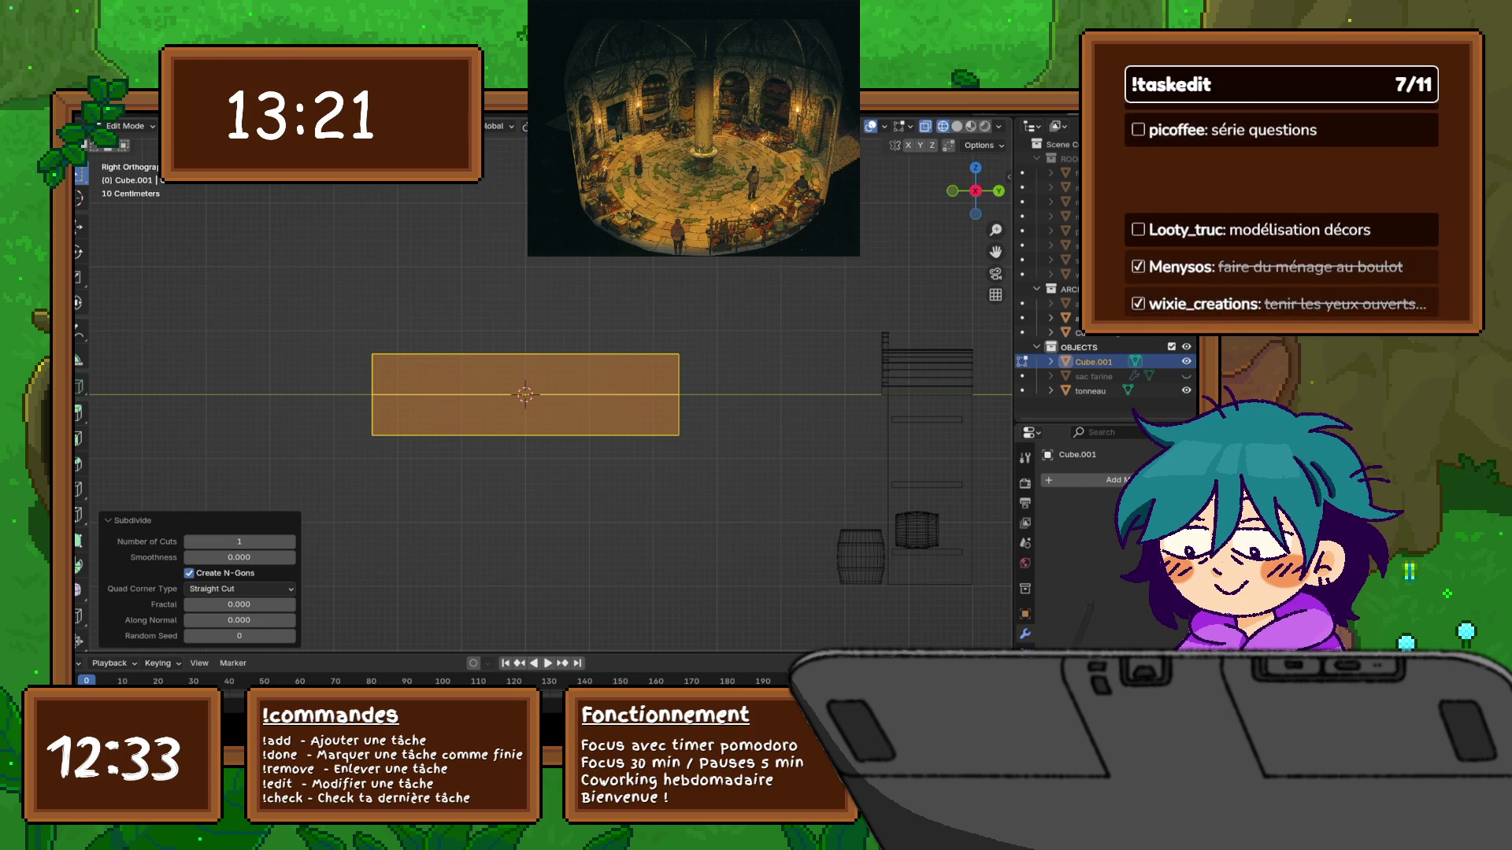
key(ctrl+z)
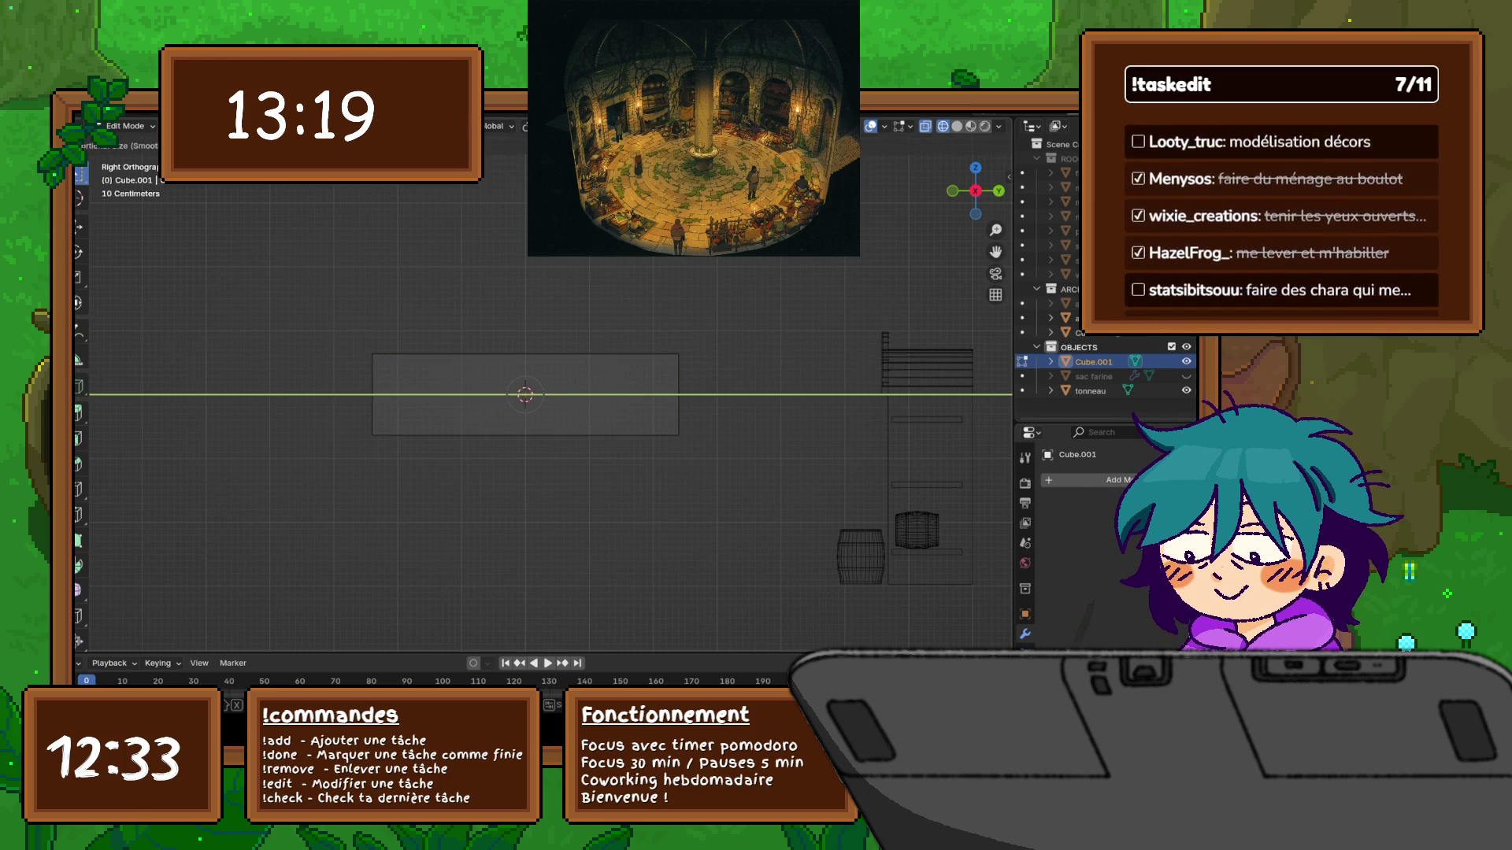
key(z)
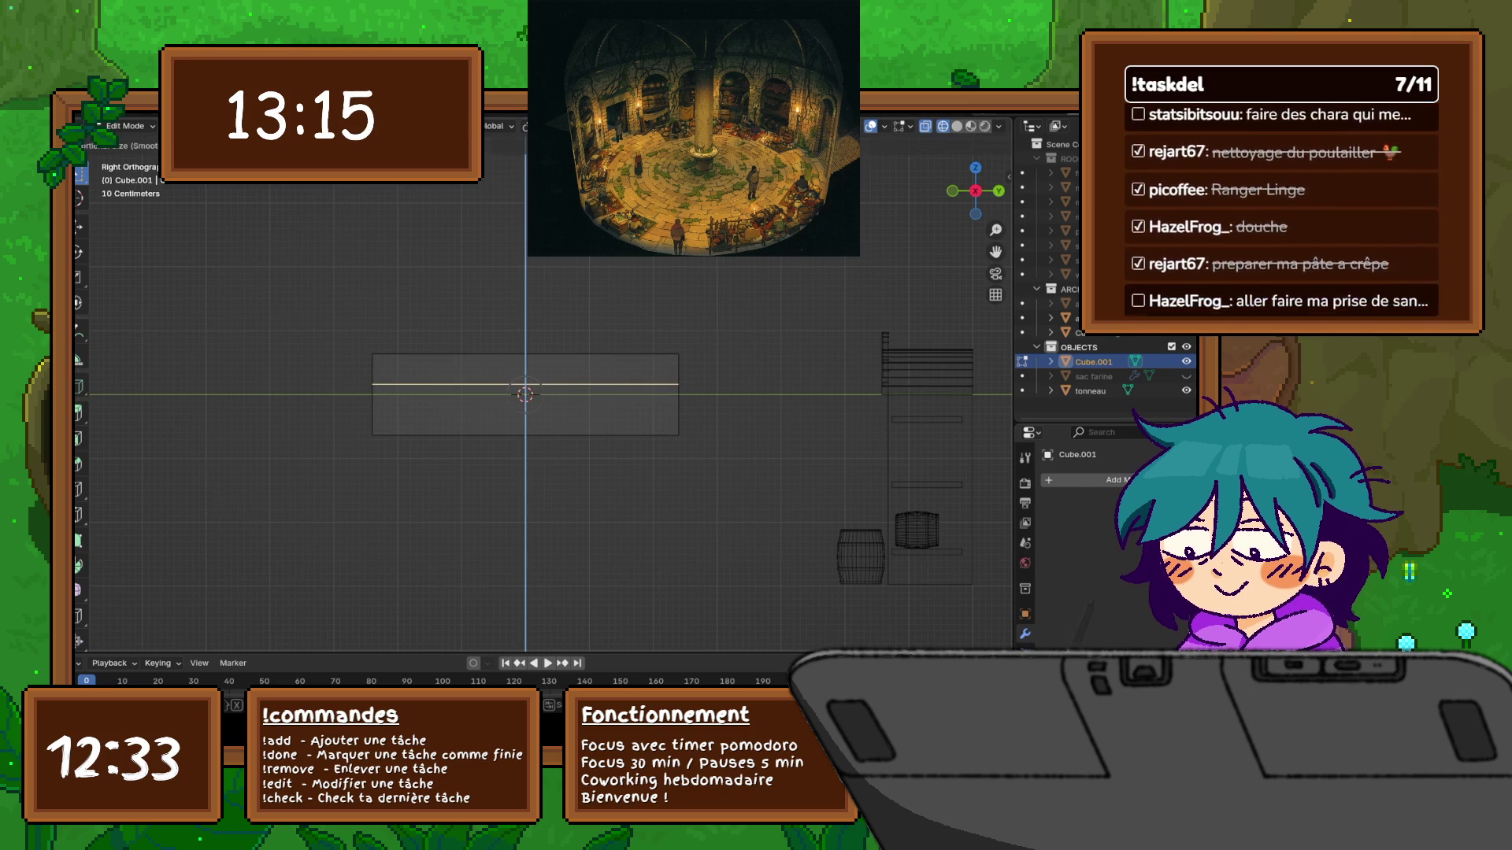
key(Return)
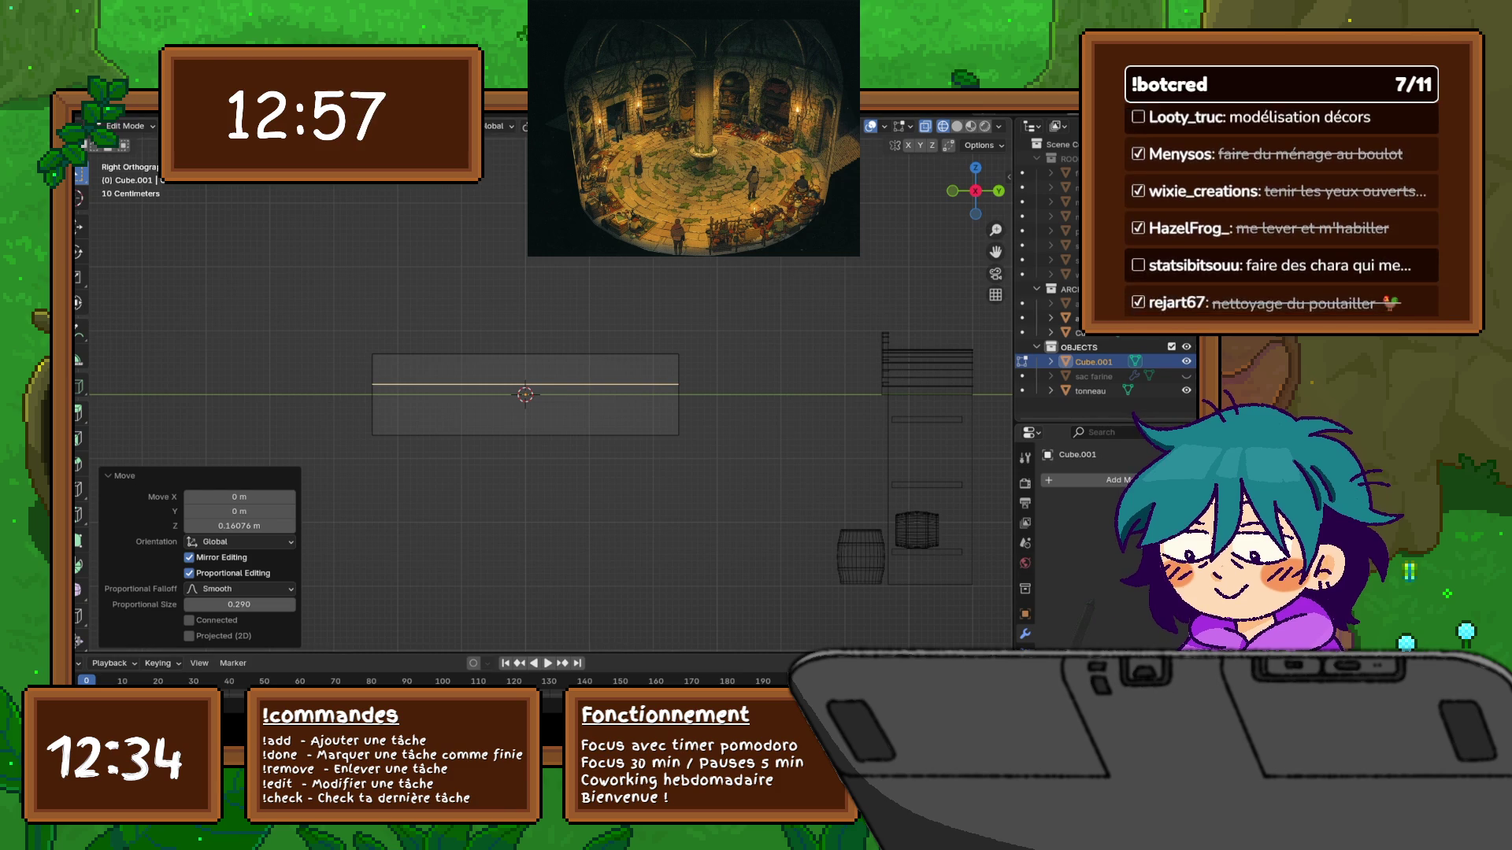
Select the whole block and scale it along Y to 0.784
shift+scroll(551, 465, up, 1)
key(a)
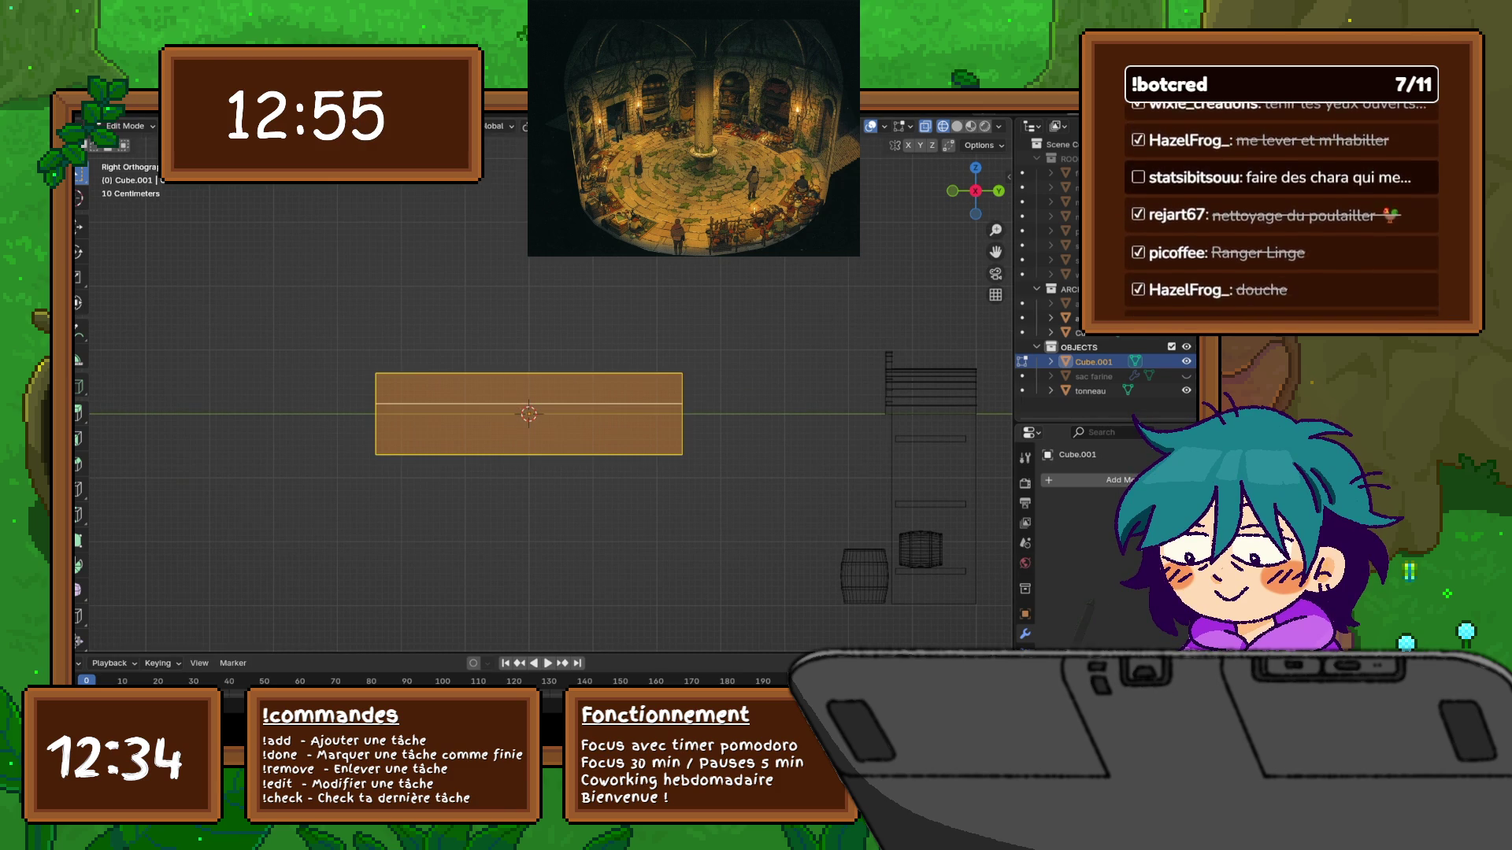
key(s)
key(y)
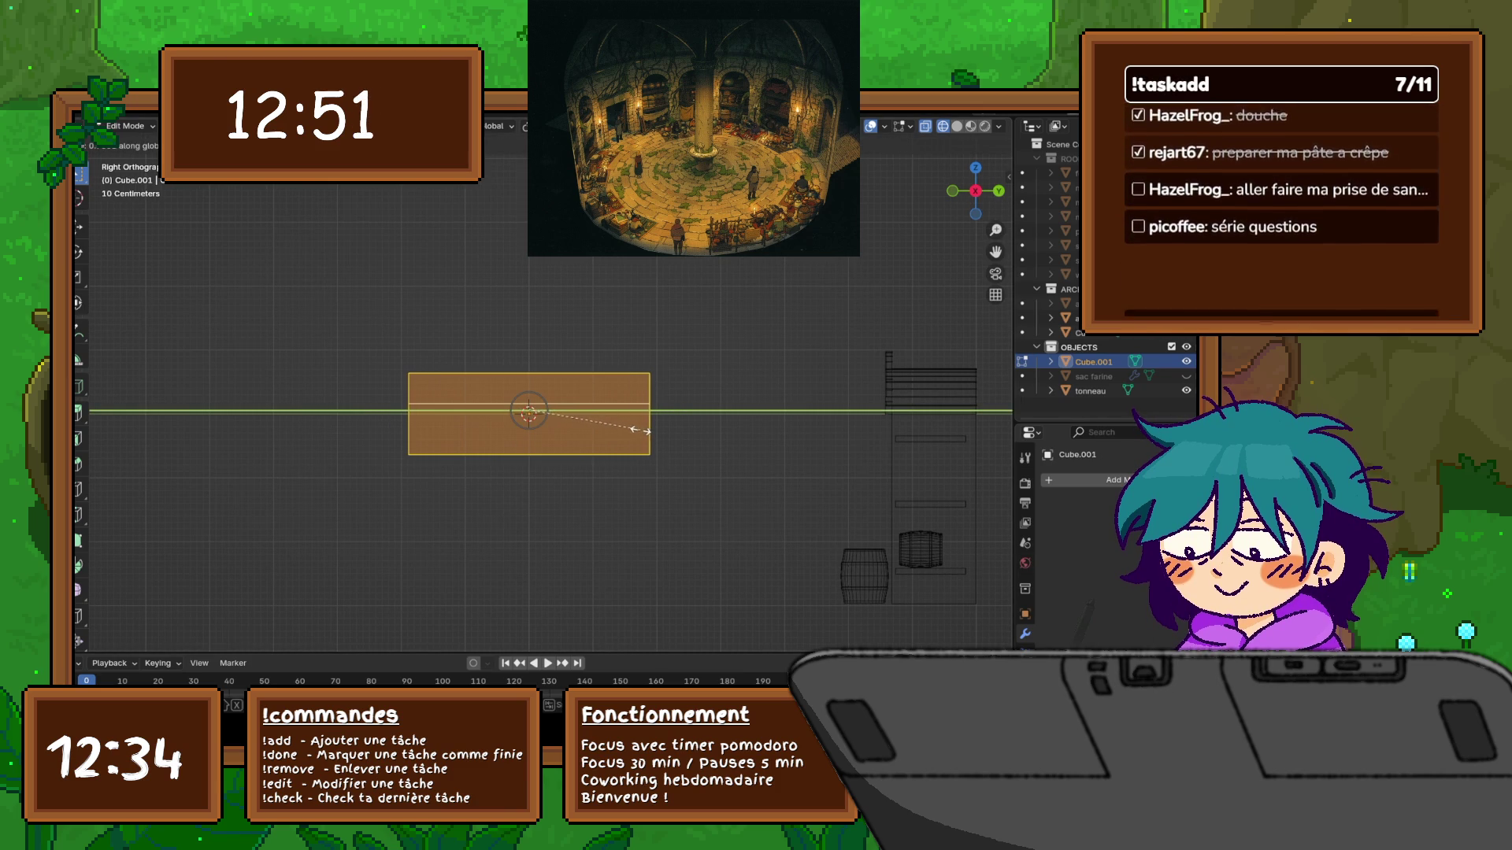
click(636, 433)
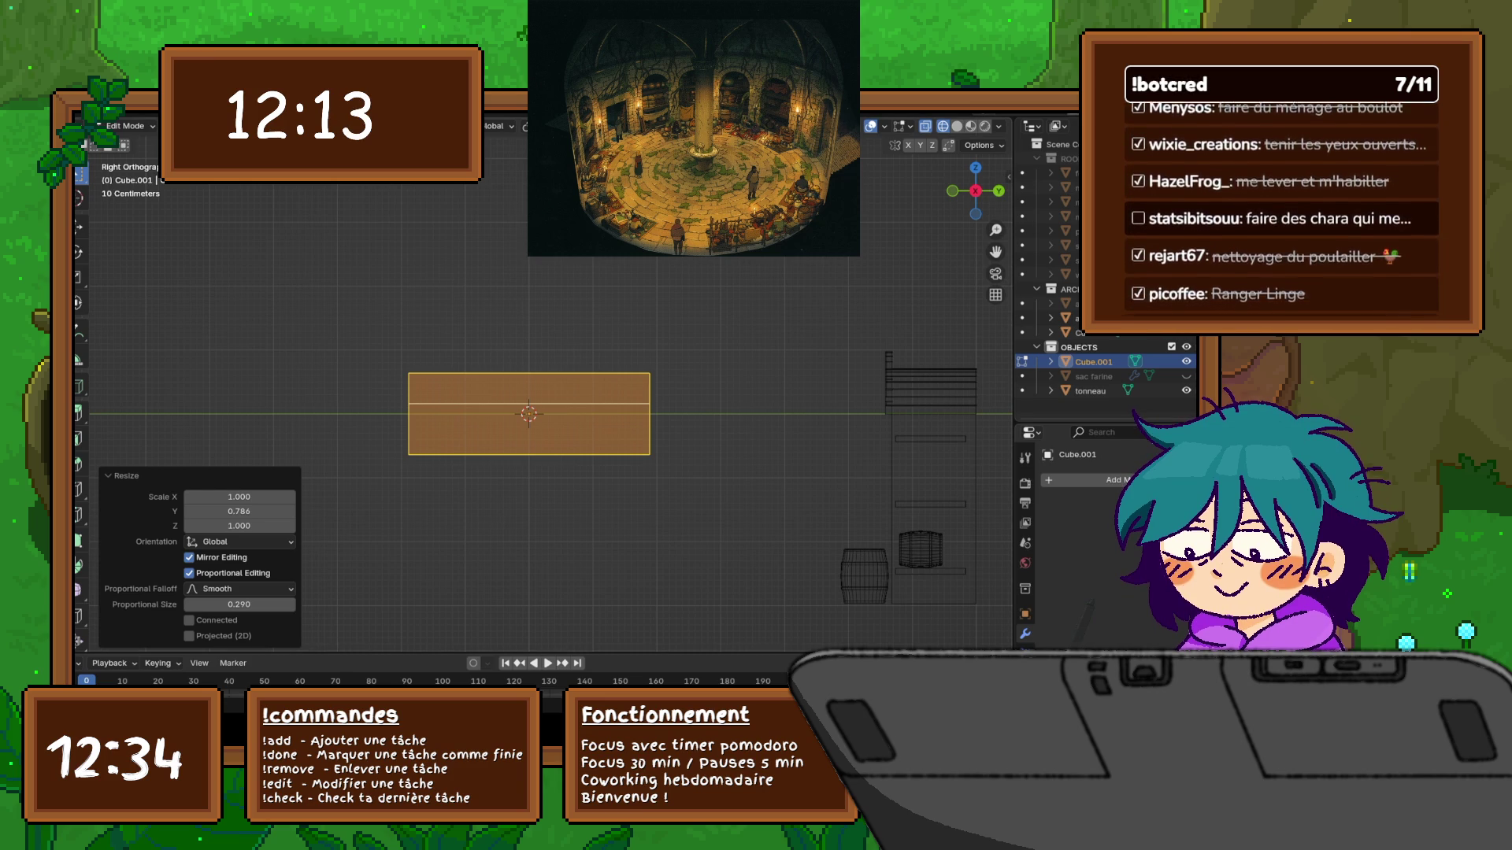
Bevel the lid seam loop into a 2-segment band 0.0215 m wide
middle_drag(551, 354, 466, 310)
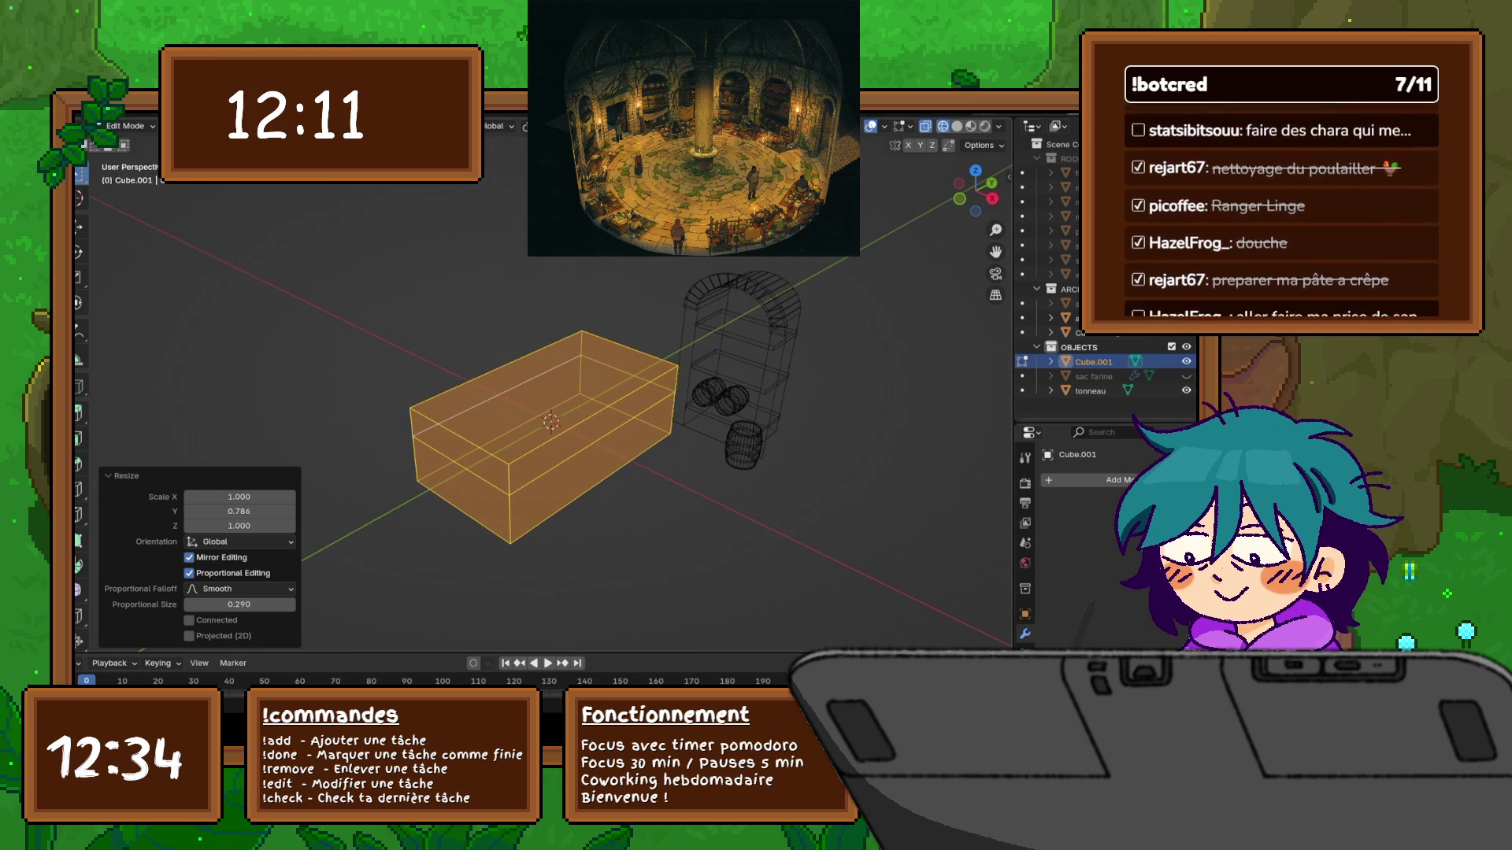
middle_drag(512, 354, 535, 361)
alt+click(579, 434)
right_click(504, 441)
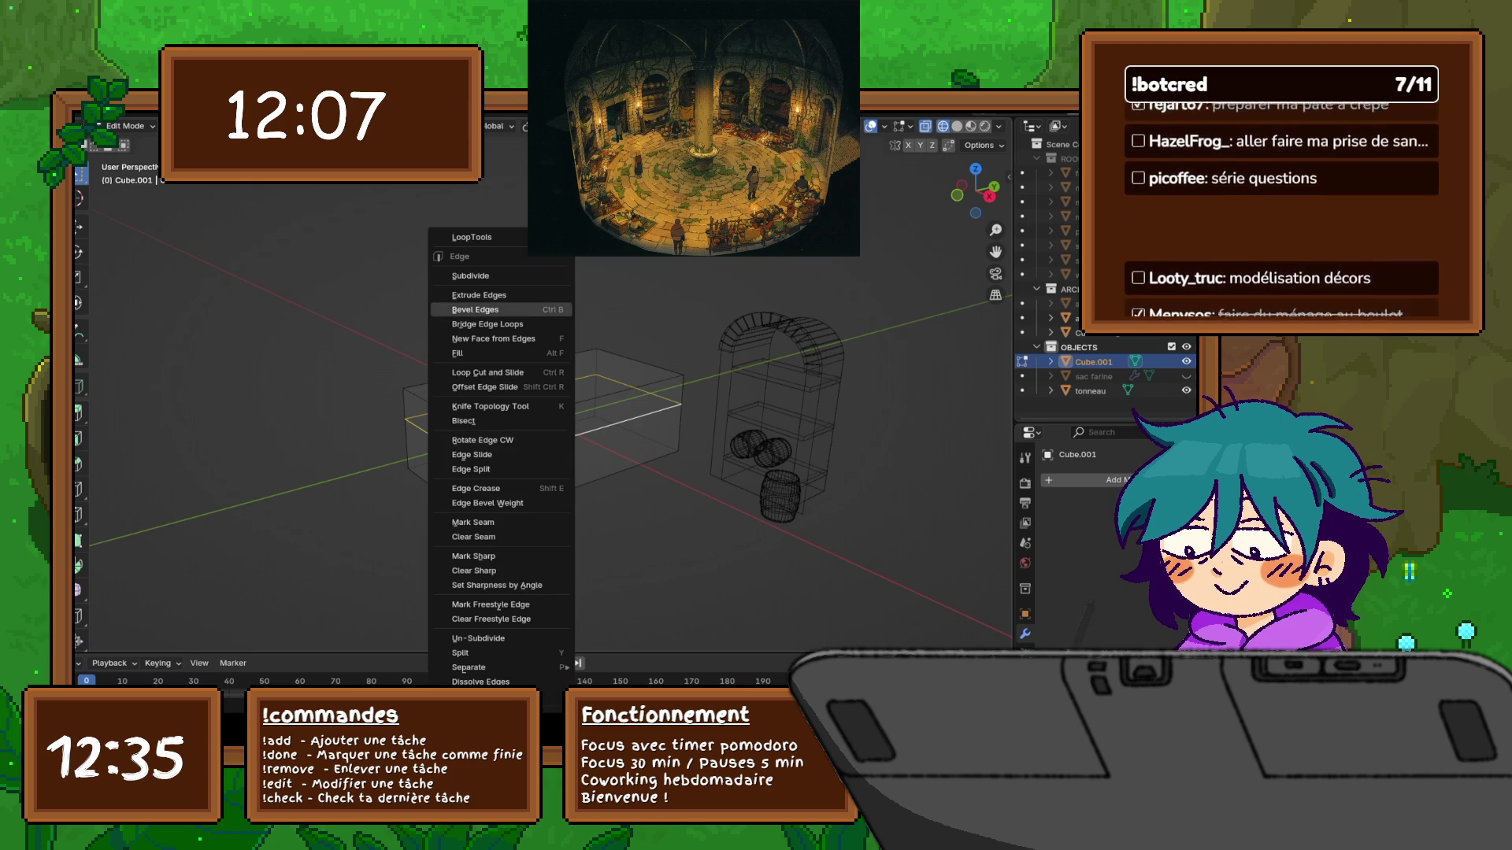
click(520, 310)
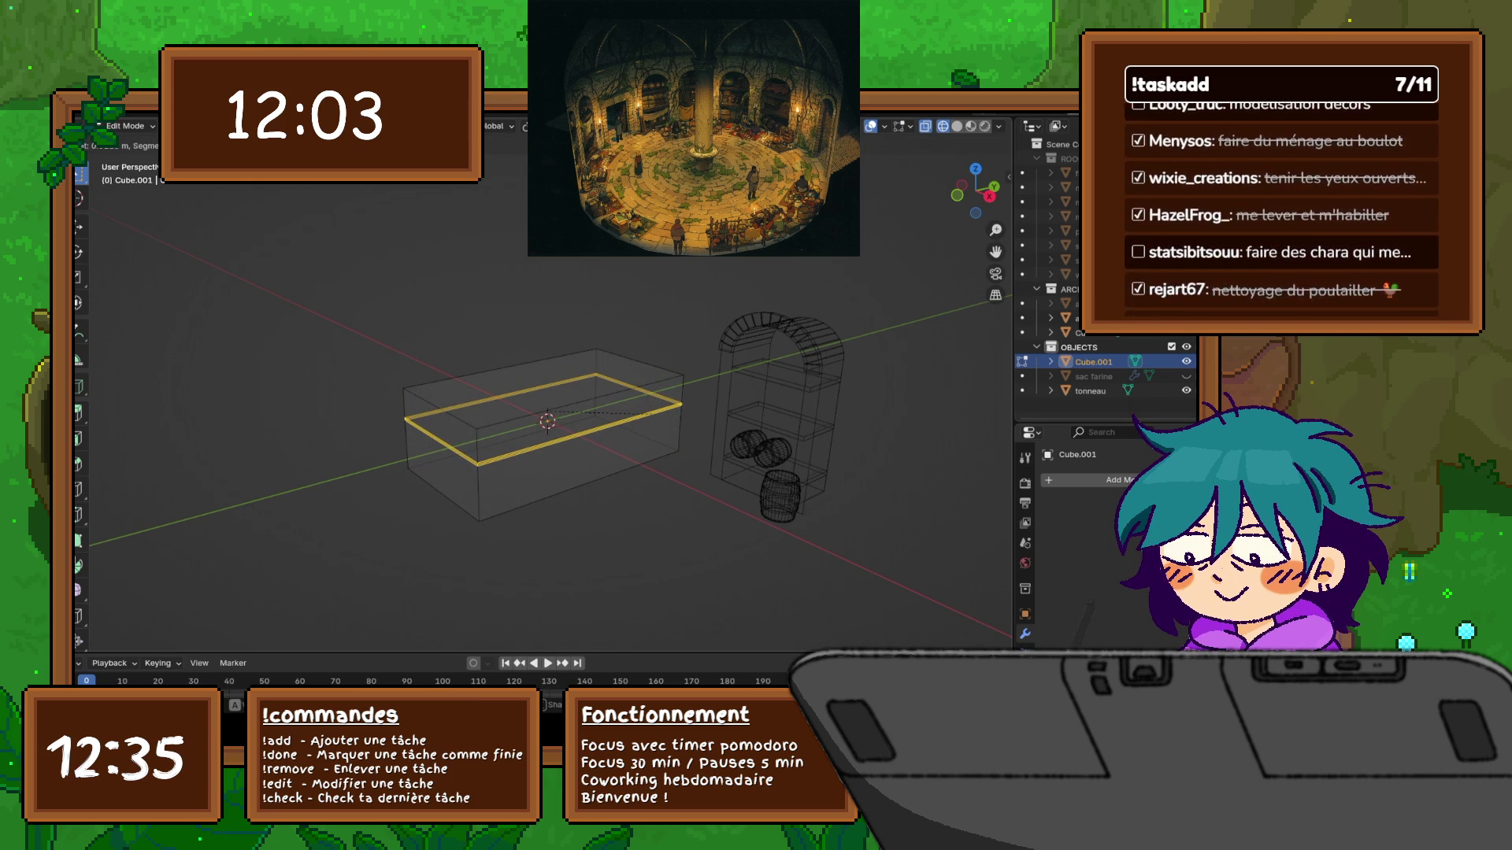
click(650, 412)
Select one seam edge loop and slightly rescale it
scroll(651, 412, up, 1)
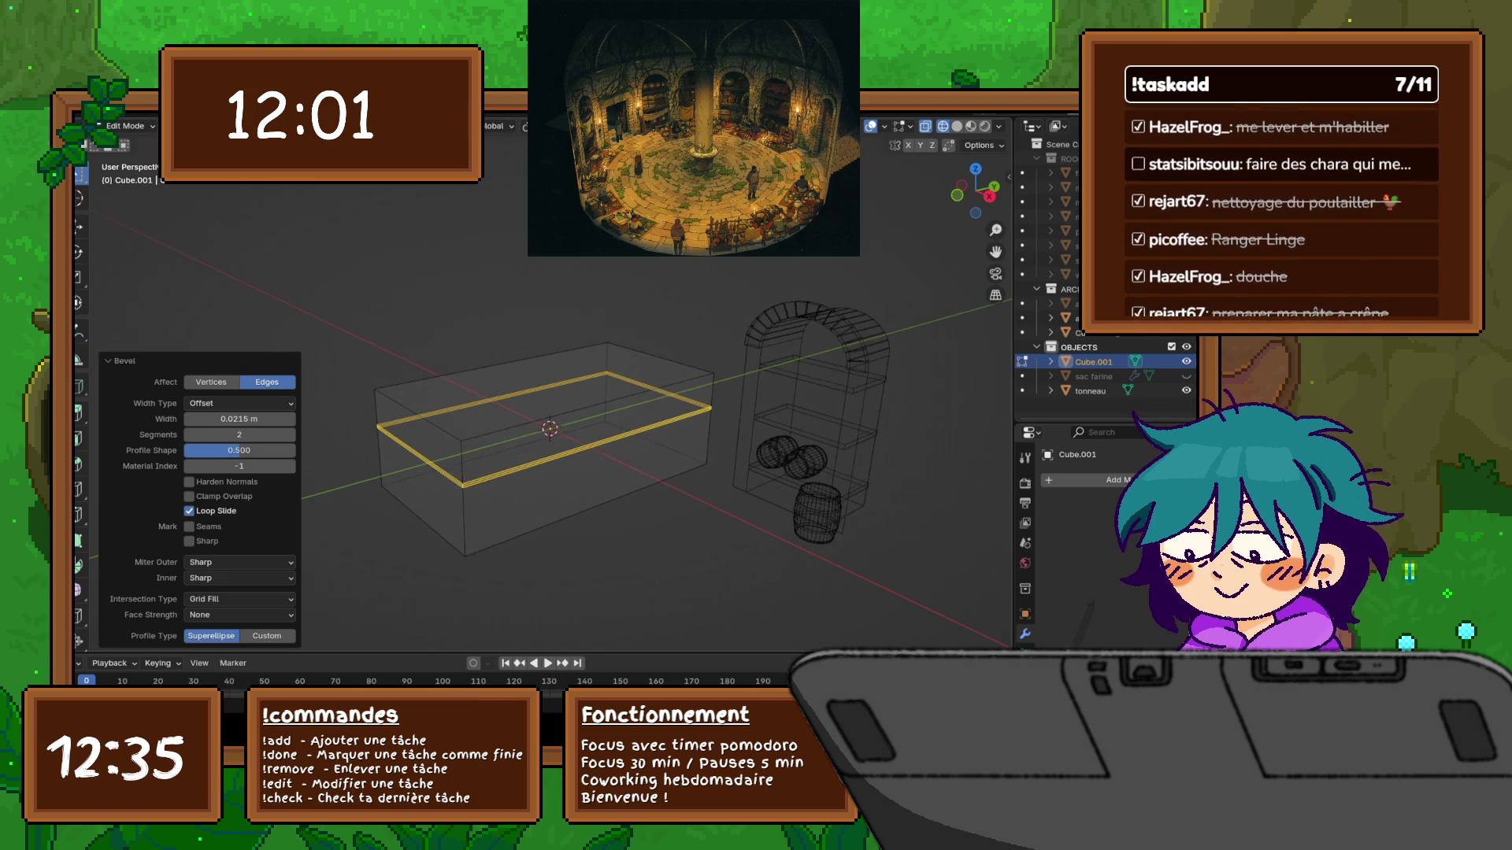
scroll(651, 413, up, 2)
click(670, 384)
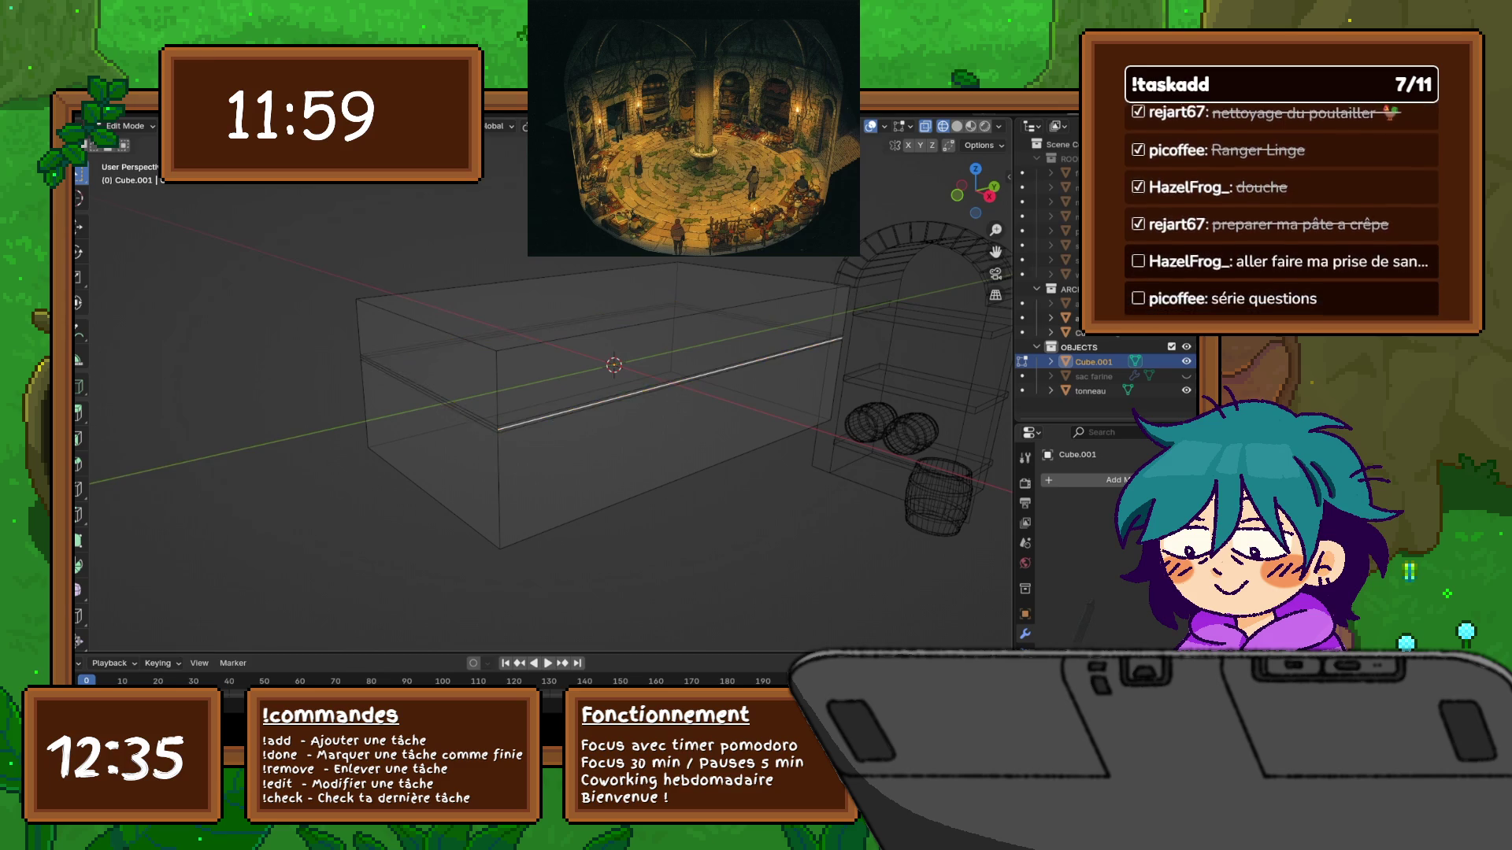
alt+click(670, 384)
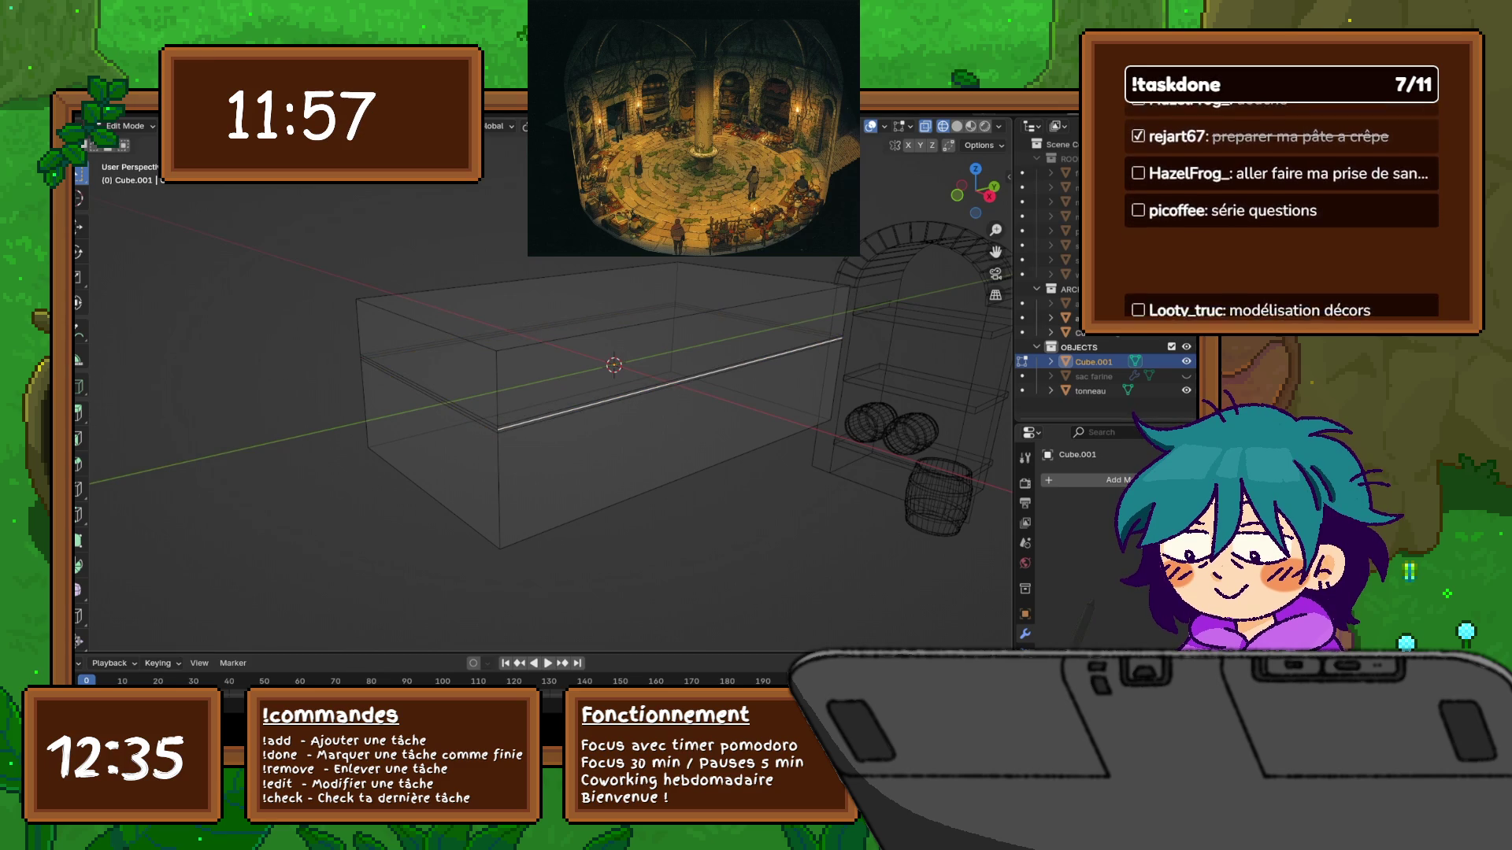
alt+click(429, 394)
key(s)
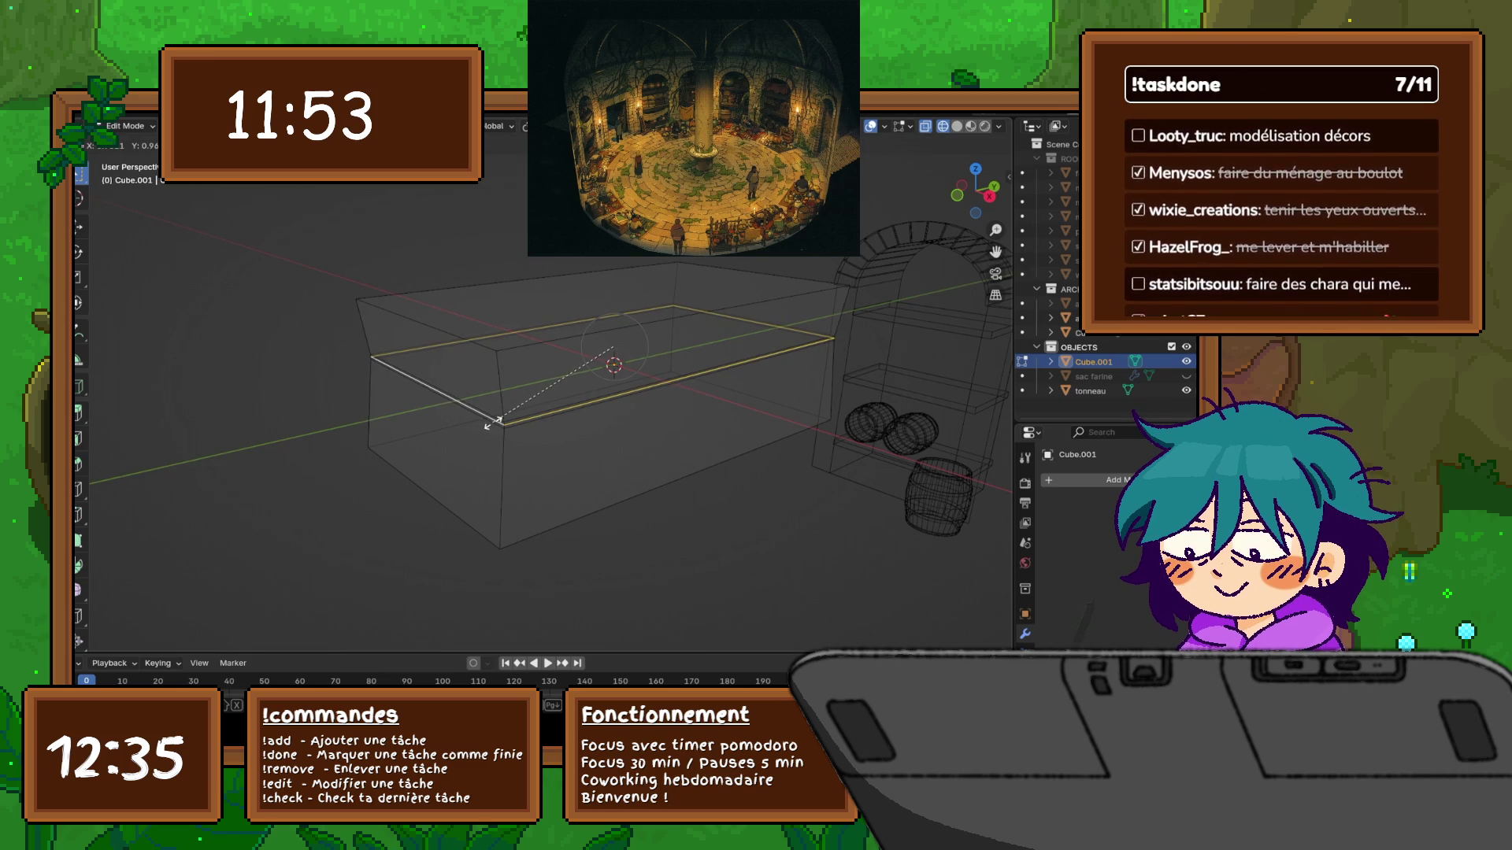
click(484, 426)
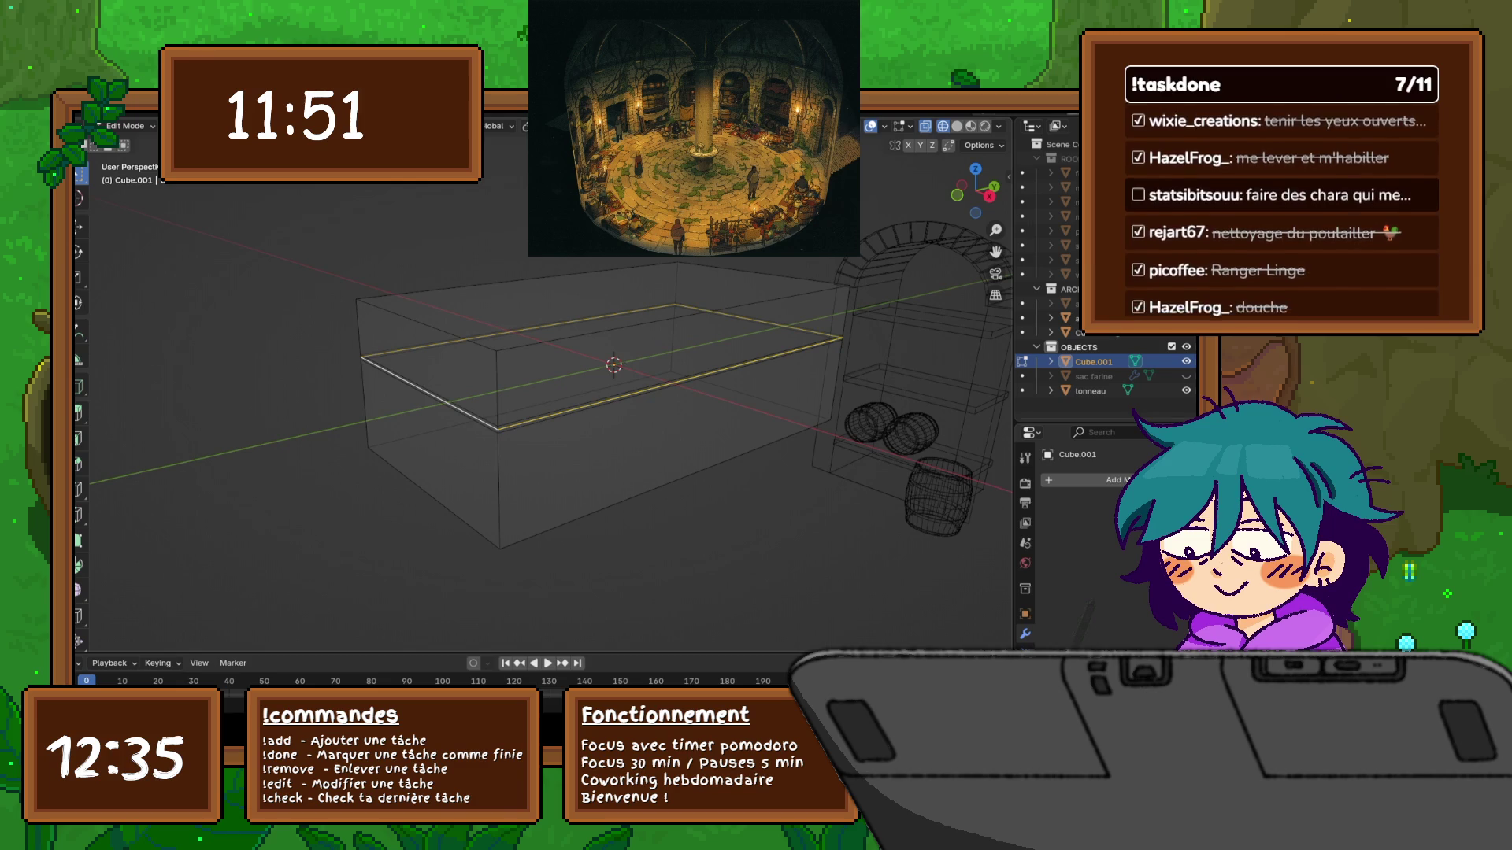
key(s)
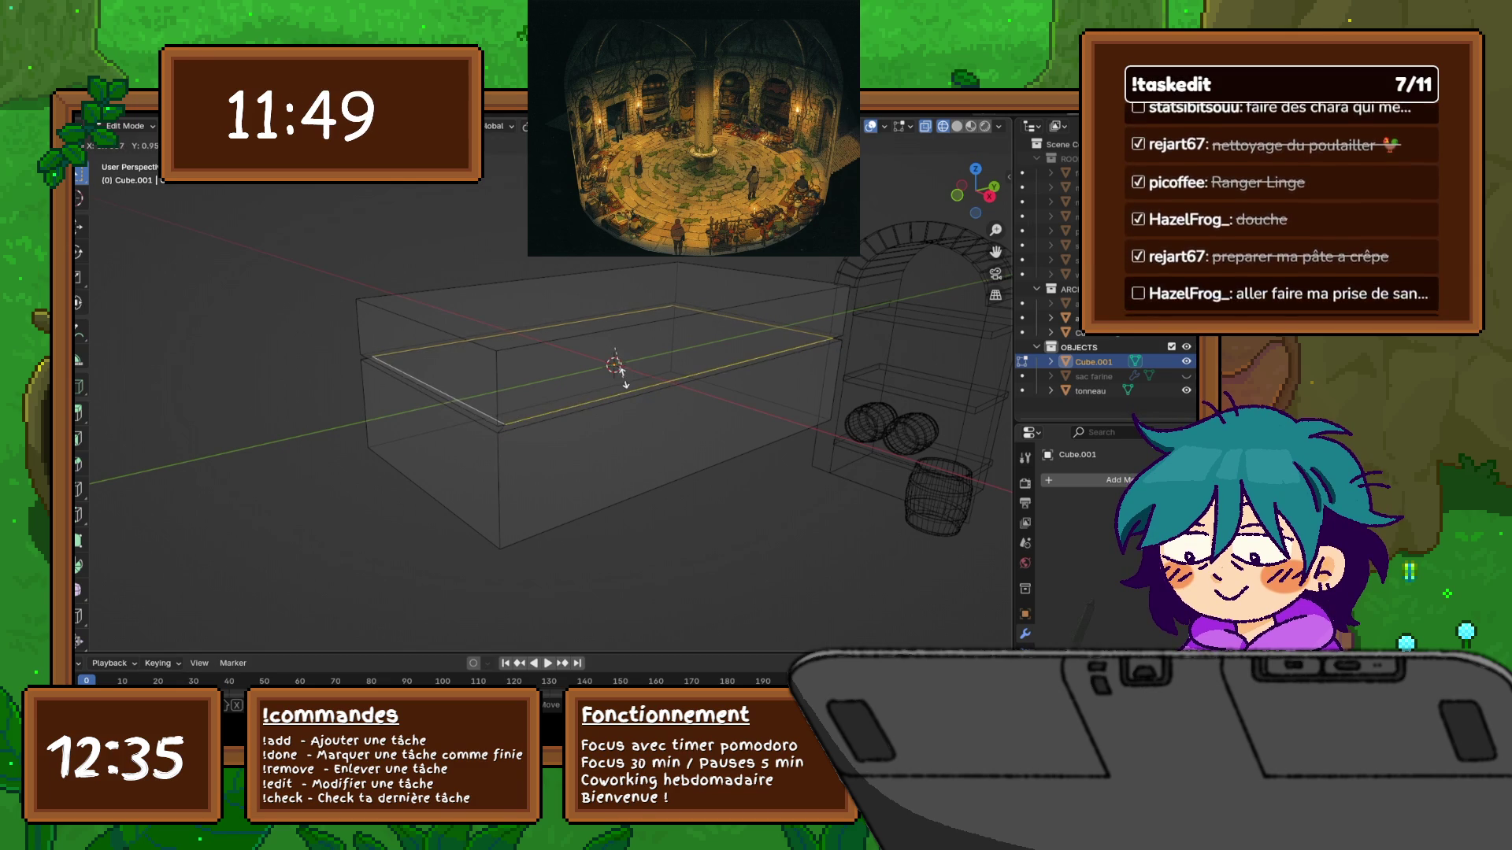
Keep the seam loop scaled at 1.003, deselect everything, and view the chest from above
click(624, 371)
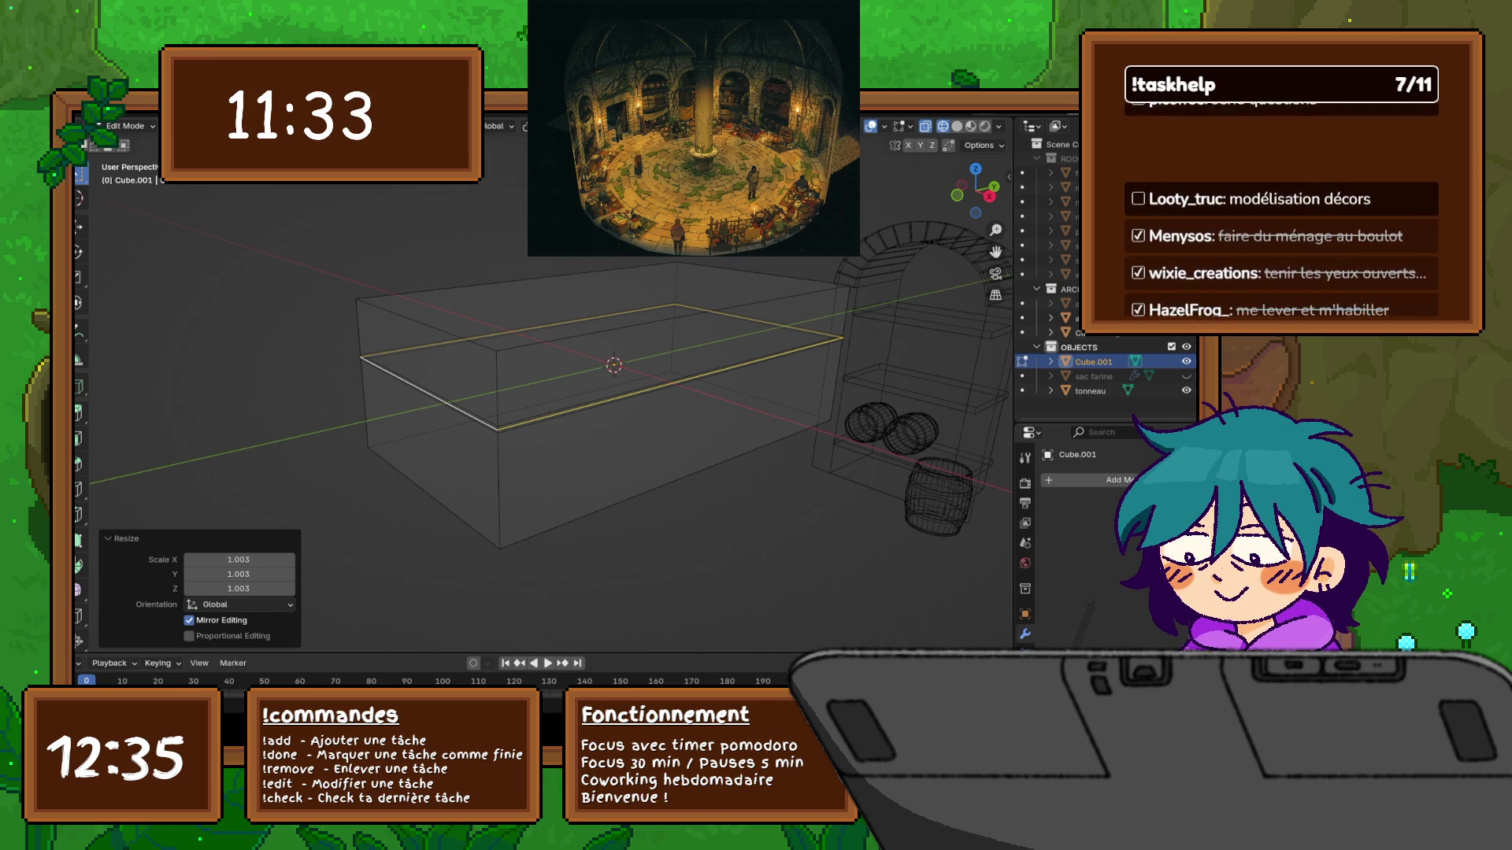
scroll(543, 394, down, 2)
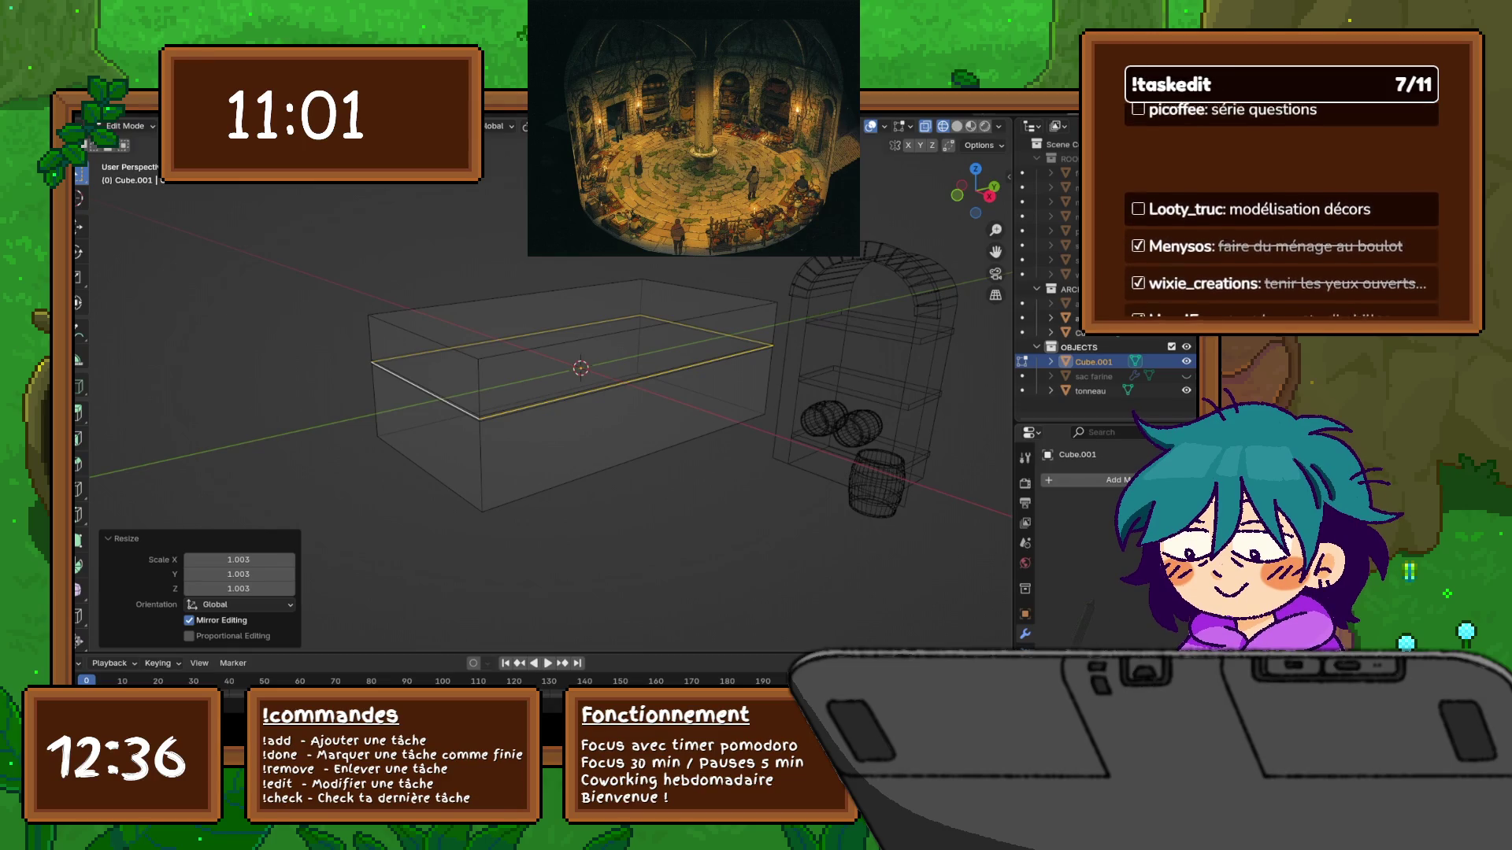
mouse_move(551, 394)
middle_down()
mouse_move(646, 394)
mouse_move(662, 417)
middle_up()
scroll(613, 423, up, 3)
scroll(614, 407, down, 2)
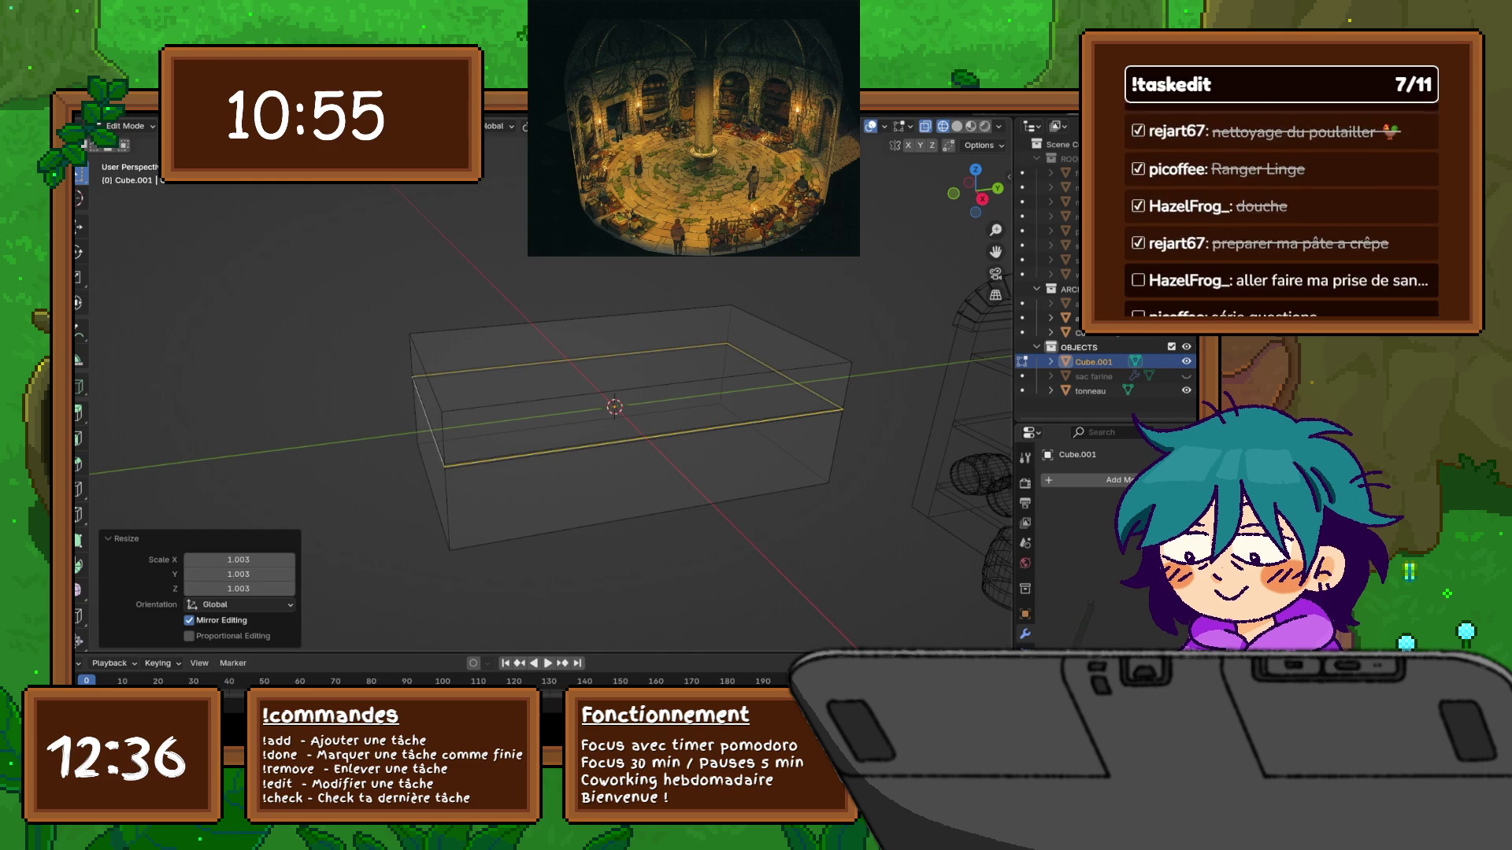
key(alt+a)
middle_drag(614, 409, 602, 480)
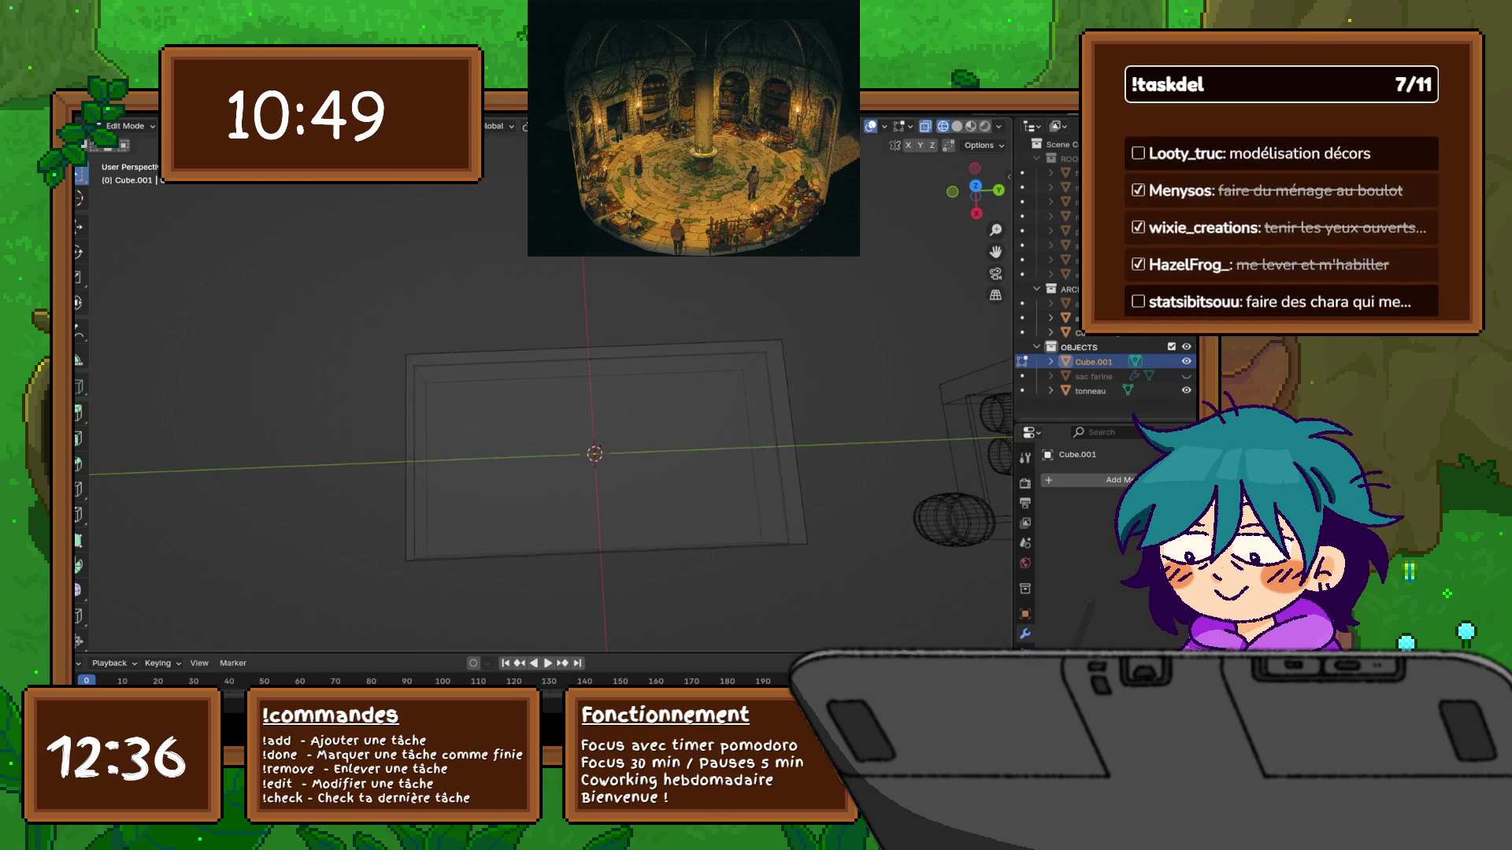
Return to solid shading and inset the chest's top face by 0.0634 m
key(shift+z)
key(shift+z)
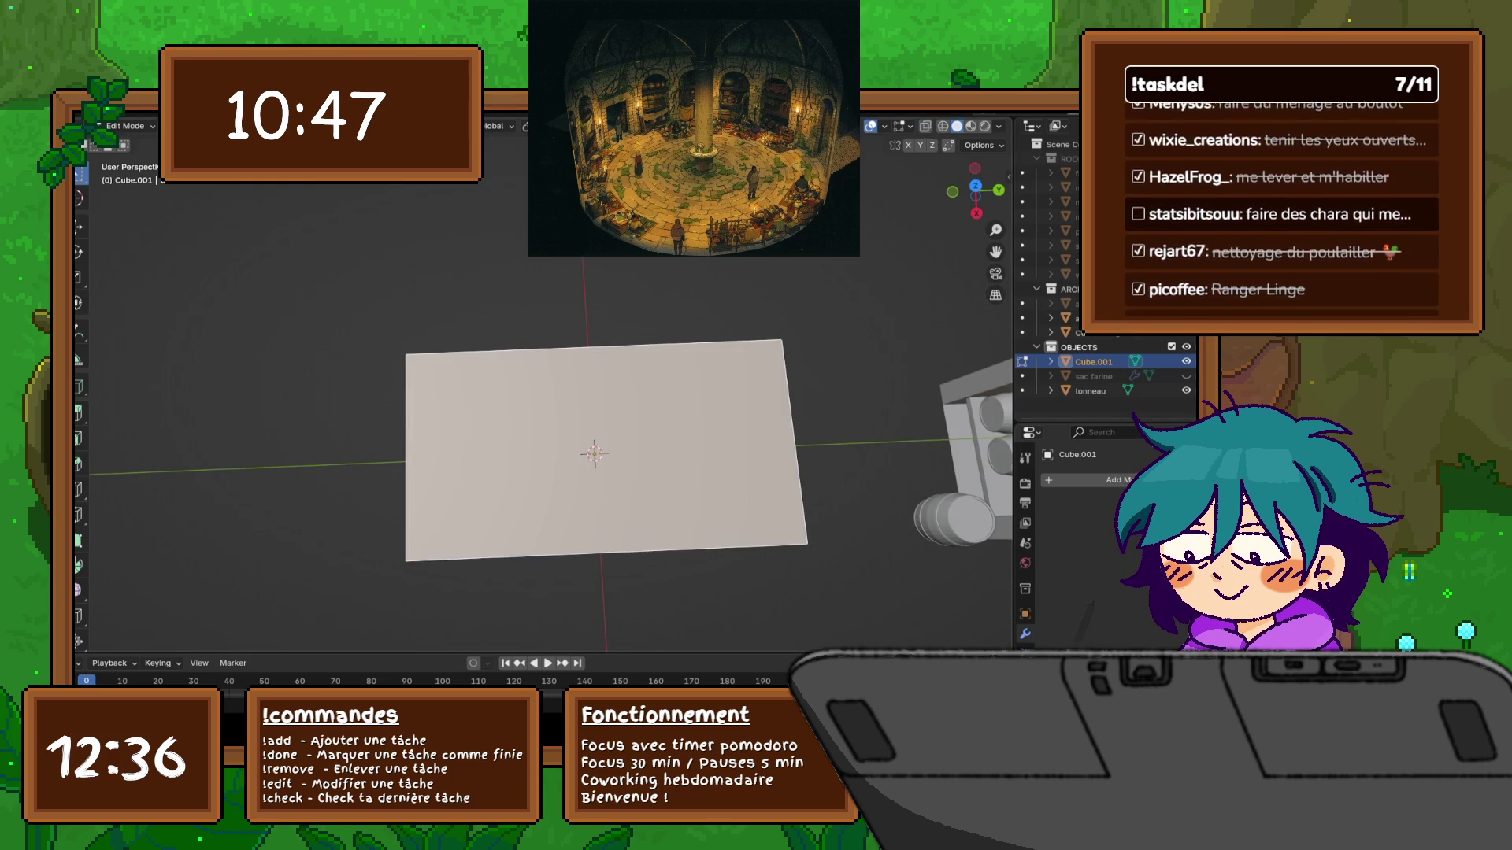
middle_drag(602, 480, 608, 430)
right_click(608, 429)
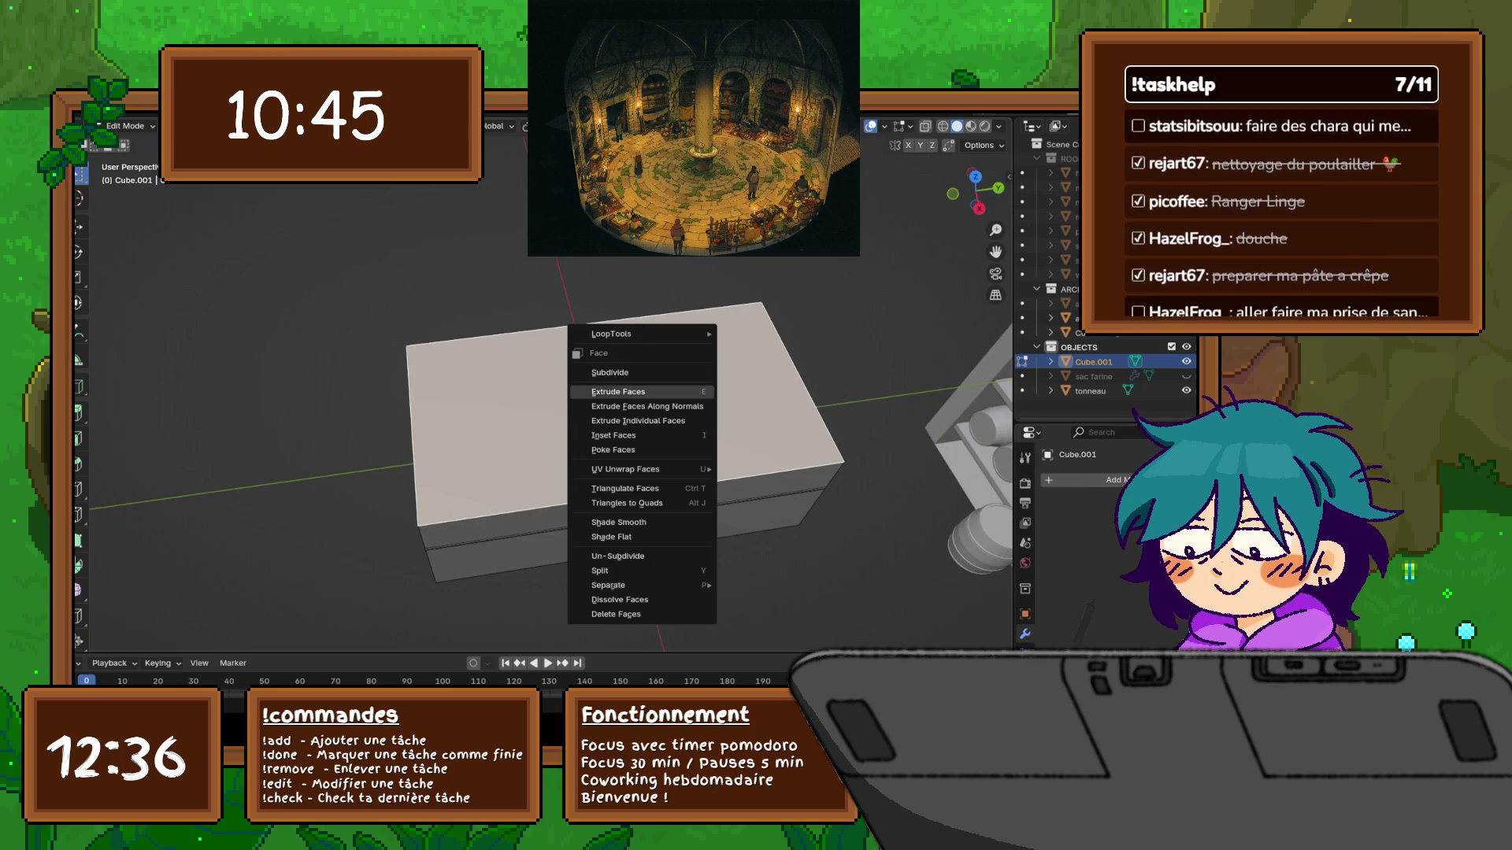
click(622, 421)
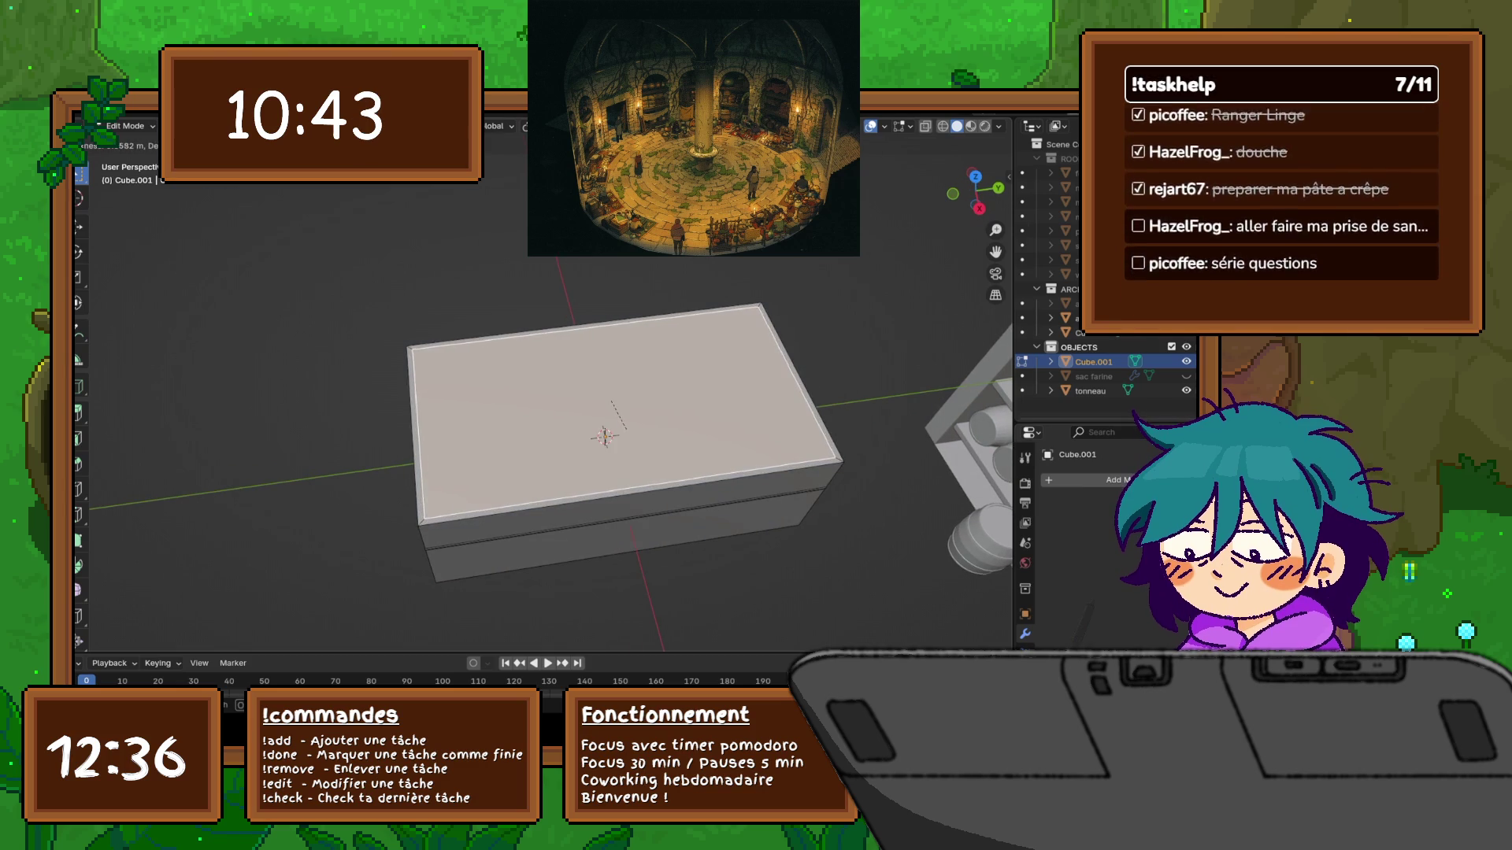
click(635, 432)
Raise the inset lid panel 0.047666 m along Z
middle_drag(634, 432, 635, 404)
key(g)
key(z)
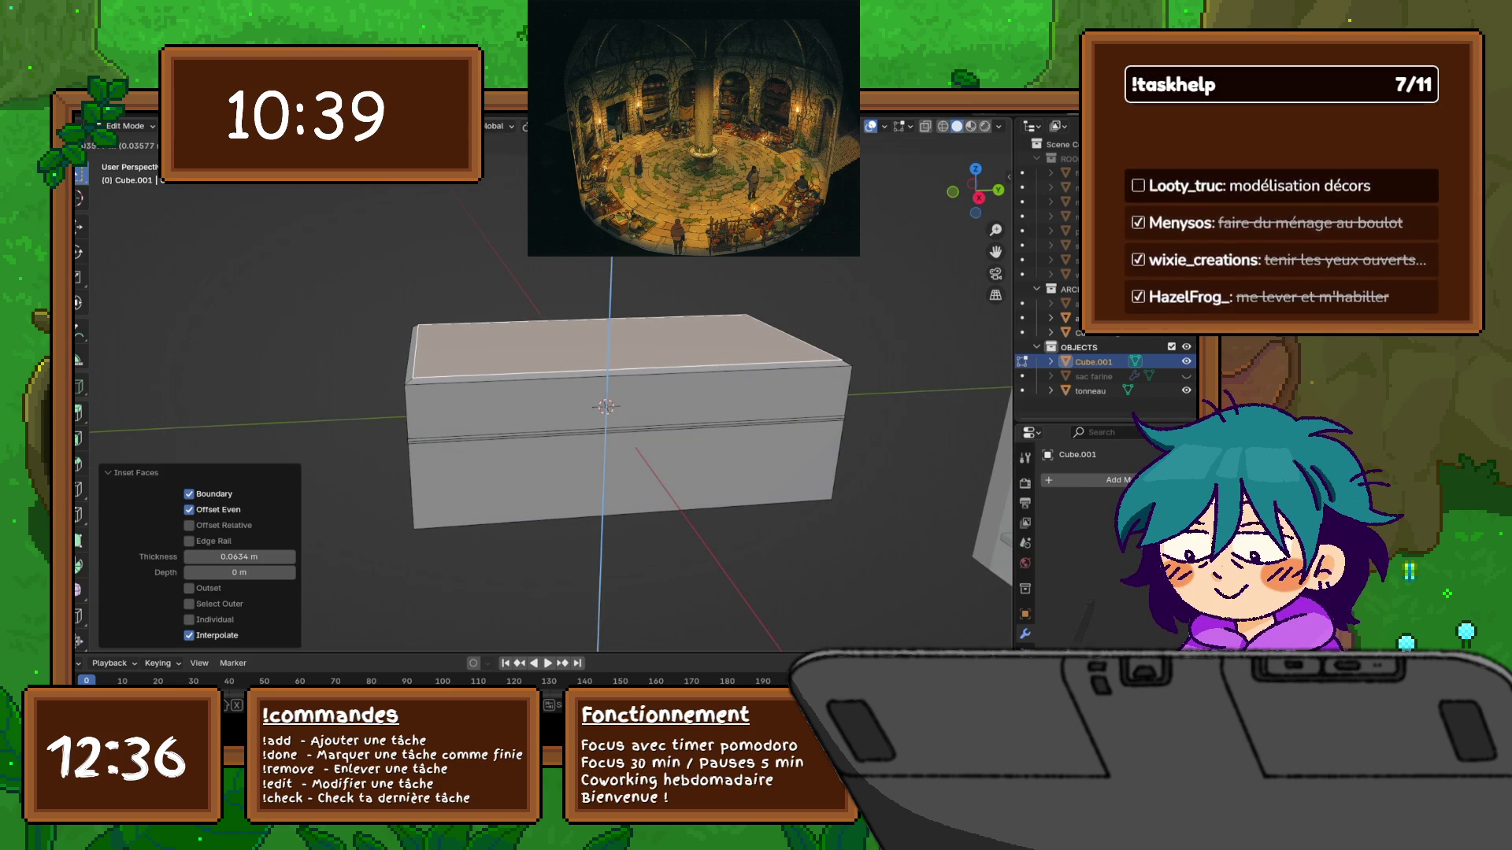
key(Return)
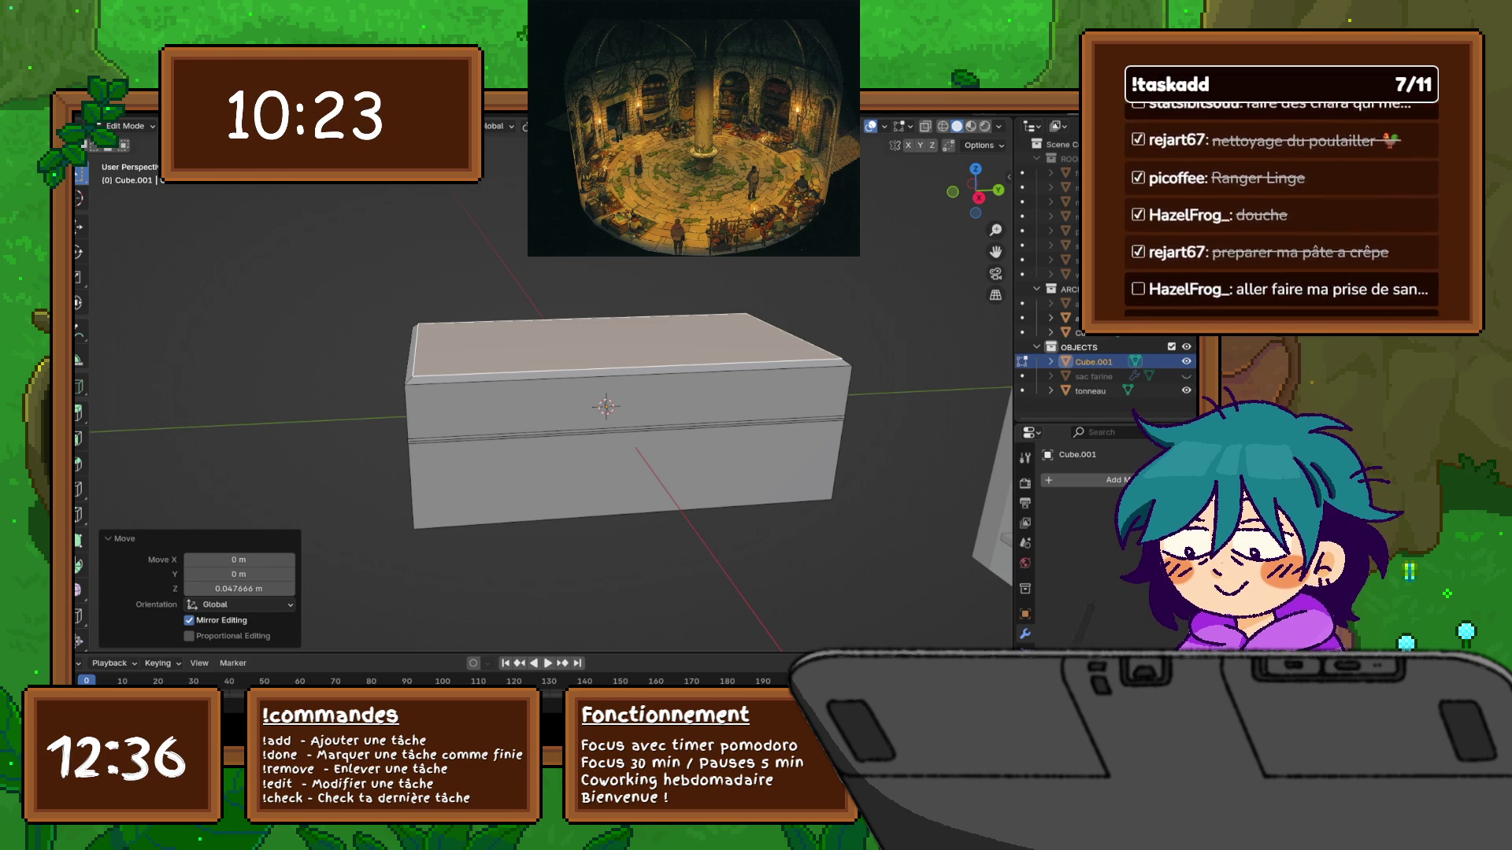
Loop-cut the long box near its top to separate a lid band from the body
middle_drag(606, 441, 608, 398)
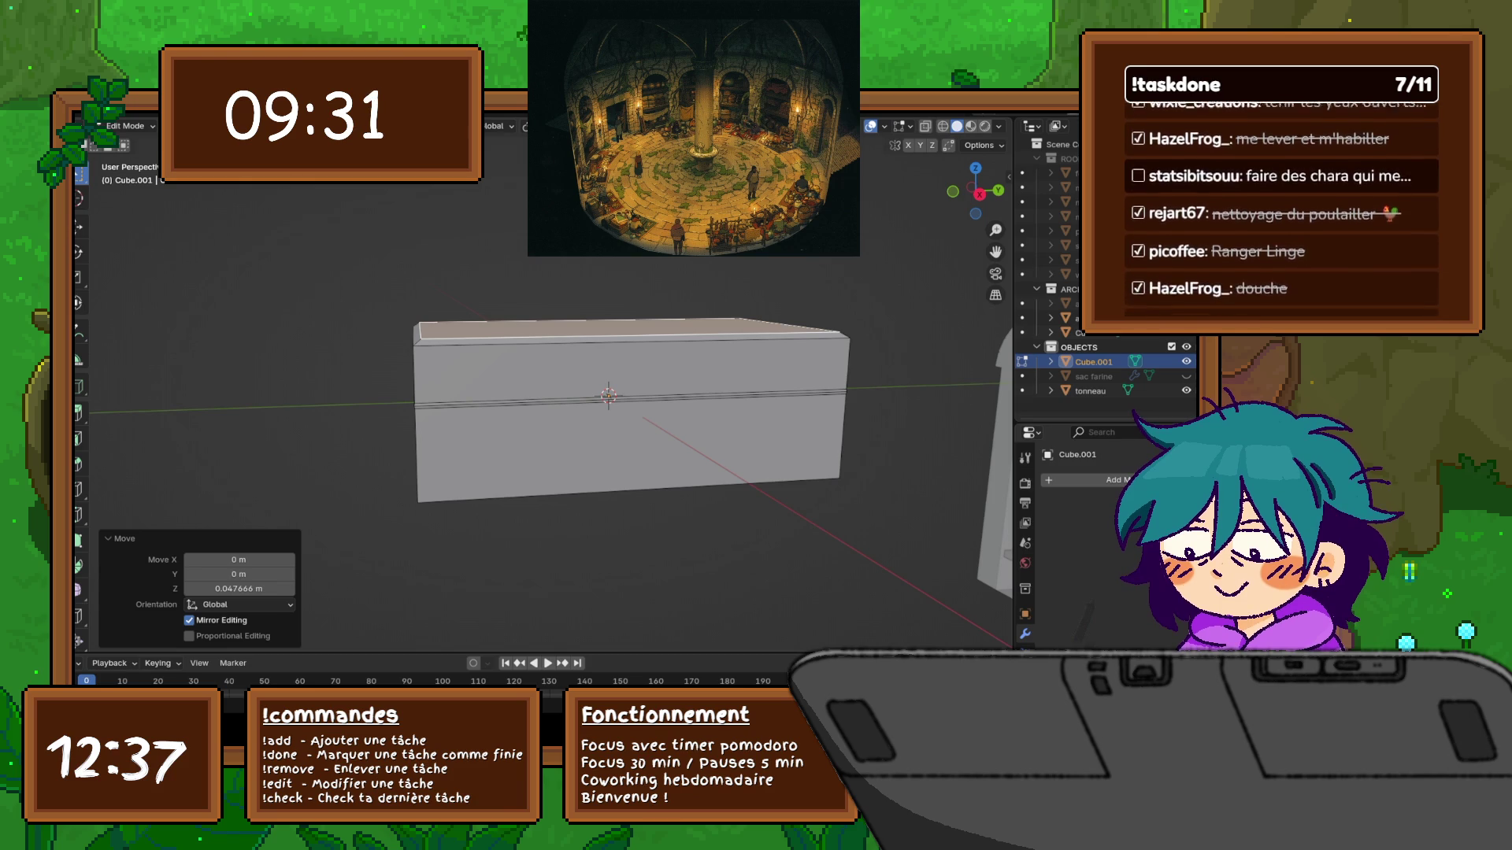
mouse_move(551, 394)
middle_down()
mouse_move(725, 394)
mouse_move(678, 394)
middle_up()
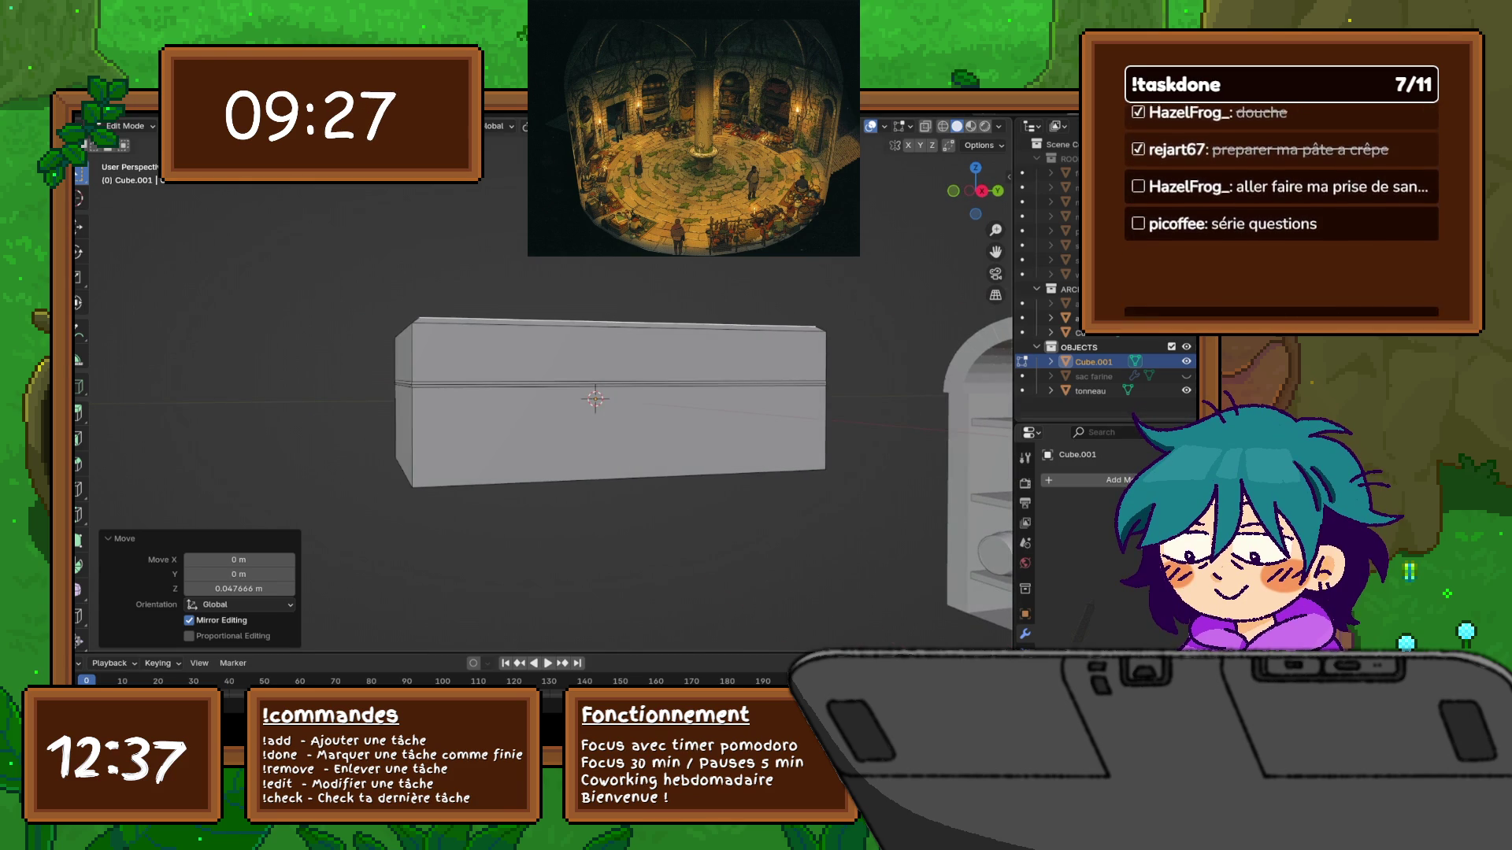
key(a)
key(alt+a)
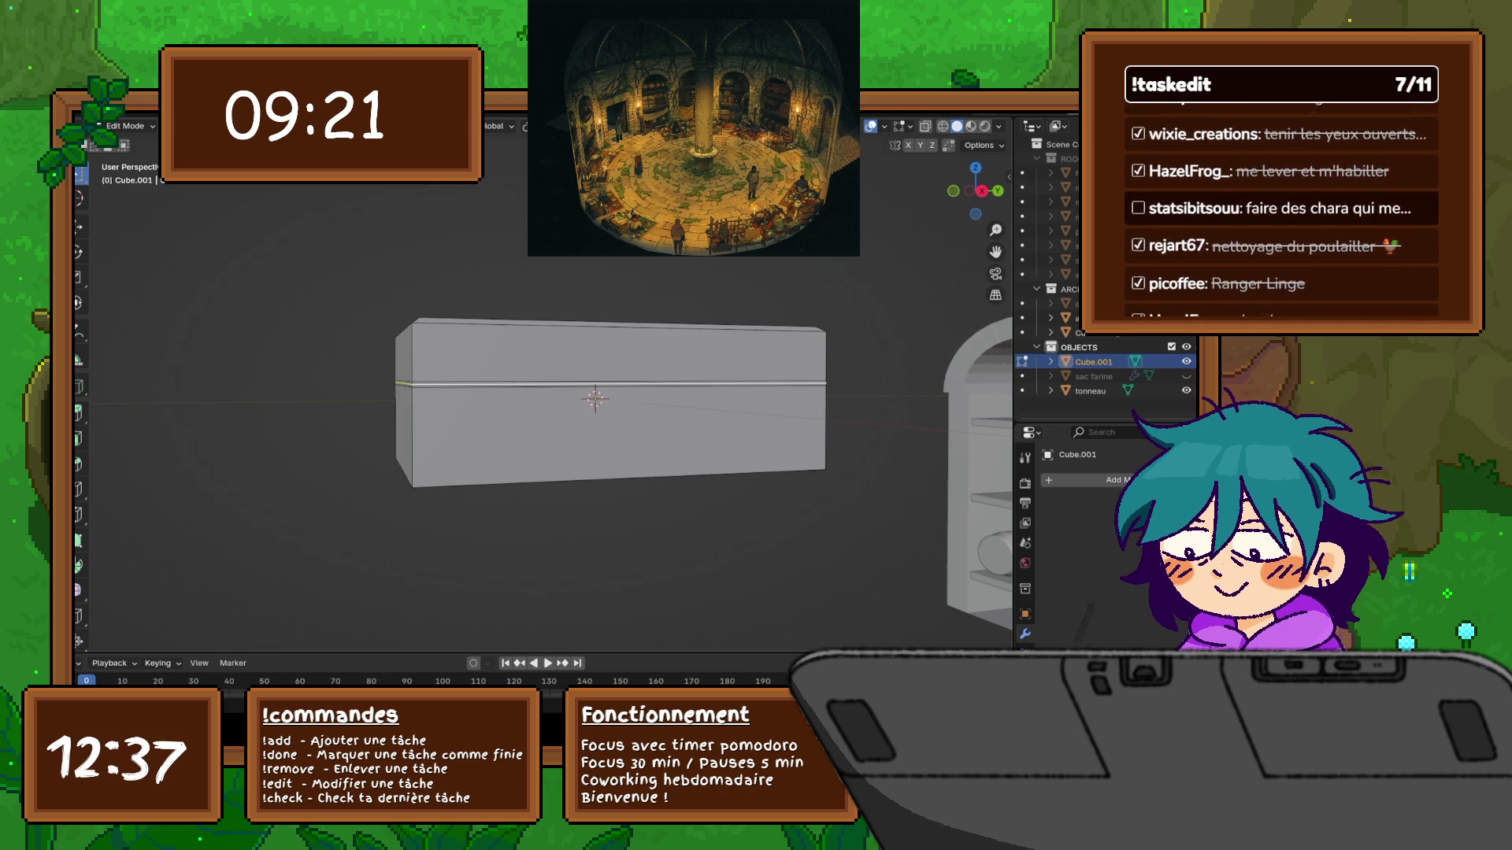
click(451, 386)
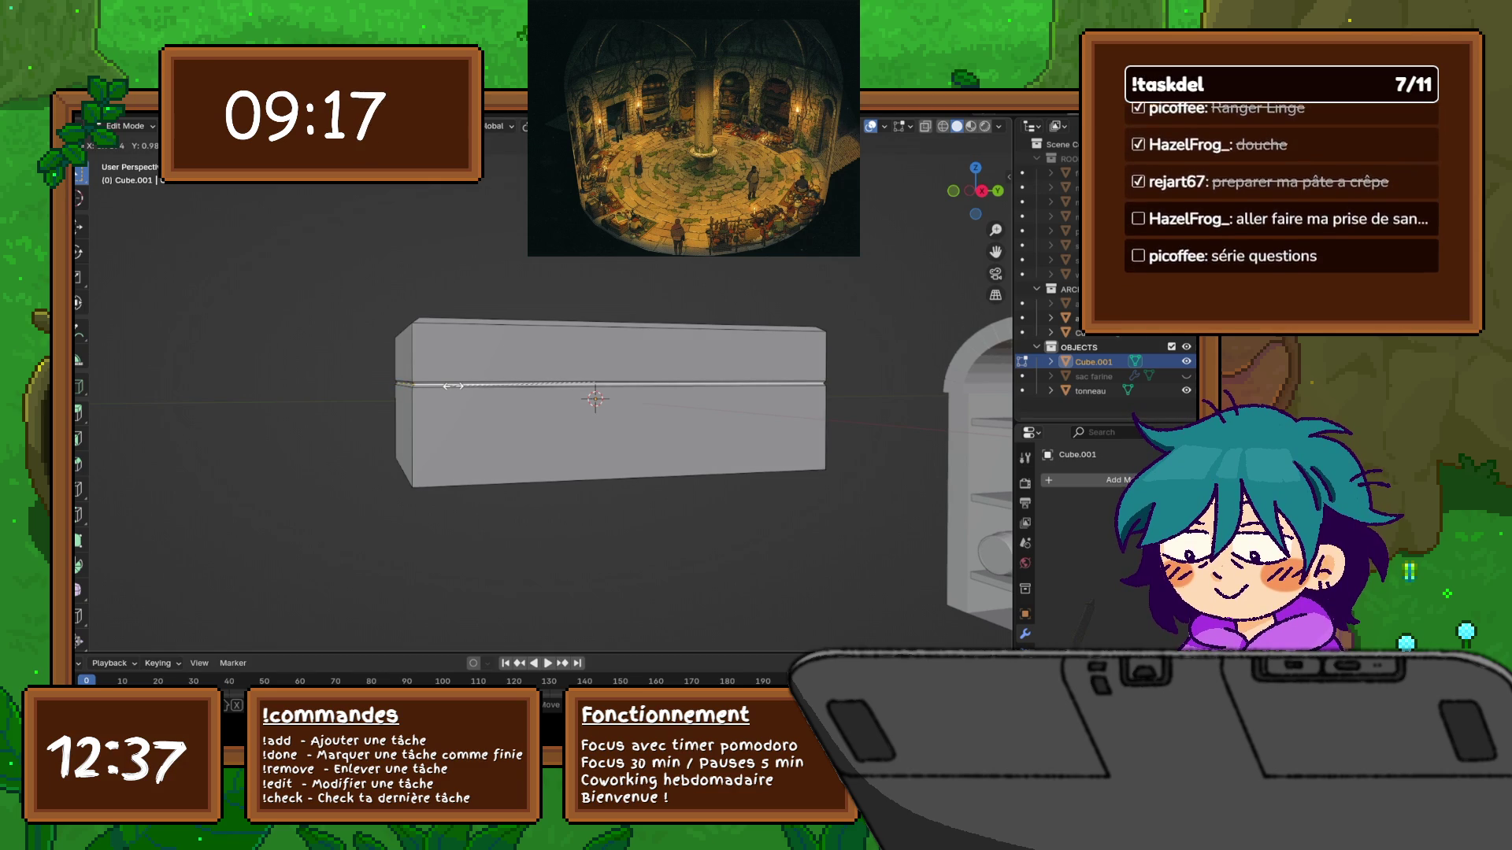
Scale the new edge loop inward to 0.983 to form a seam groove
click(451, 386)
mouse_move(452, 386)
middle_down()
mouse_move(504, 315)
mouse_move(504, 284)
middle_up()
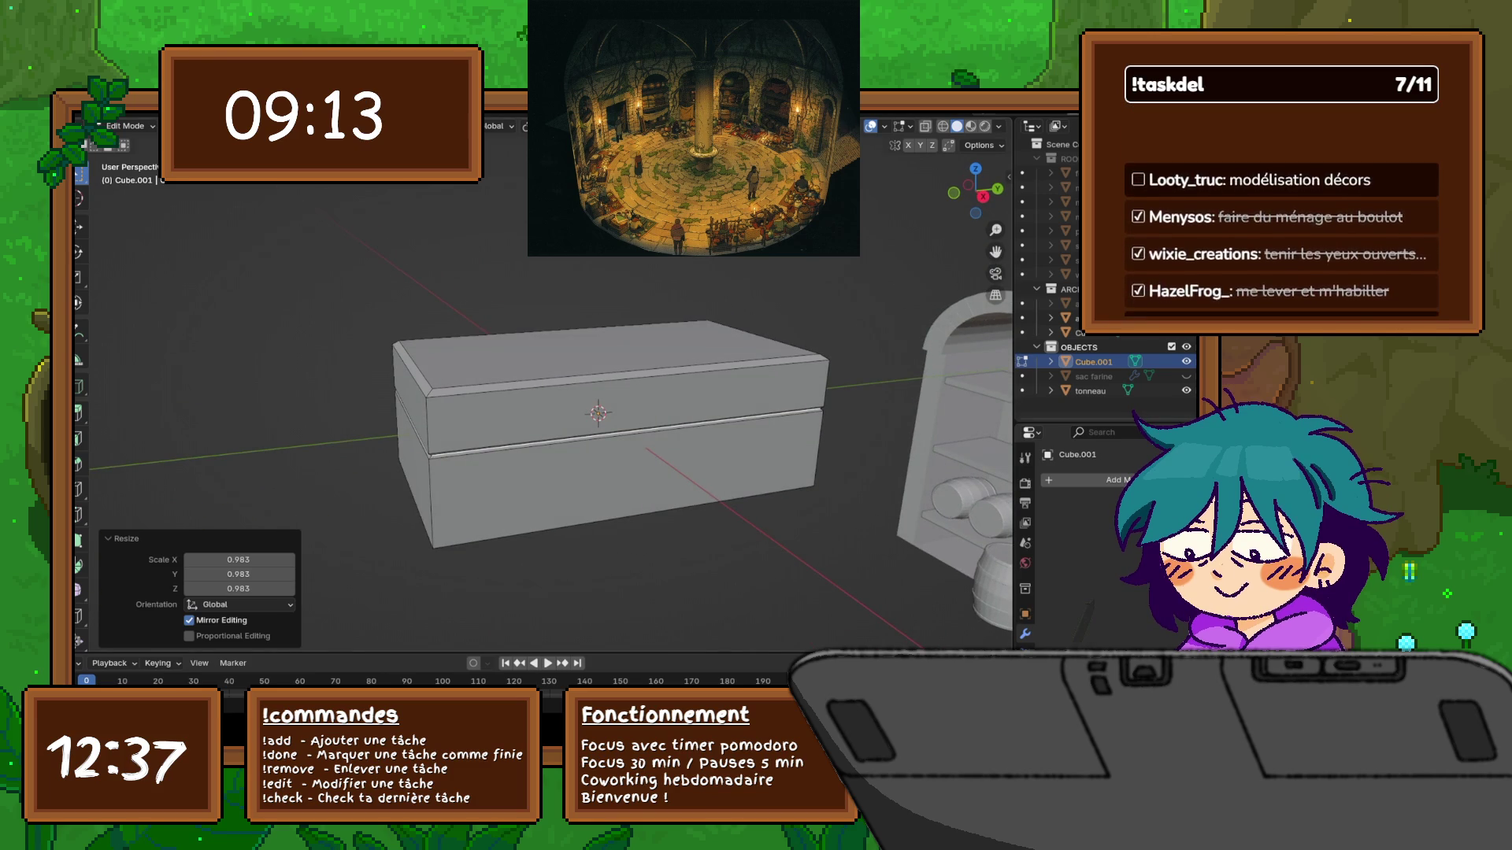
key(alt+a)
mouse_move(504, 394)
middle_down()
mouse_move(504, 346)
mouse_move(505, 364)
middle_up()
Move the lid top along Z to adjust its height above the seam
key(z)
key(Escape)
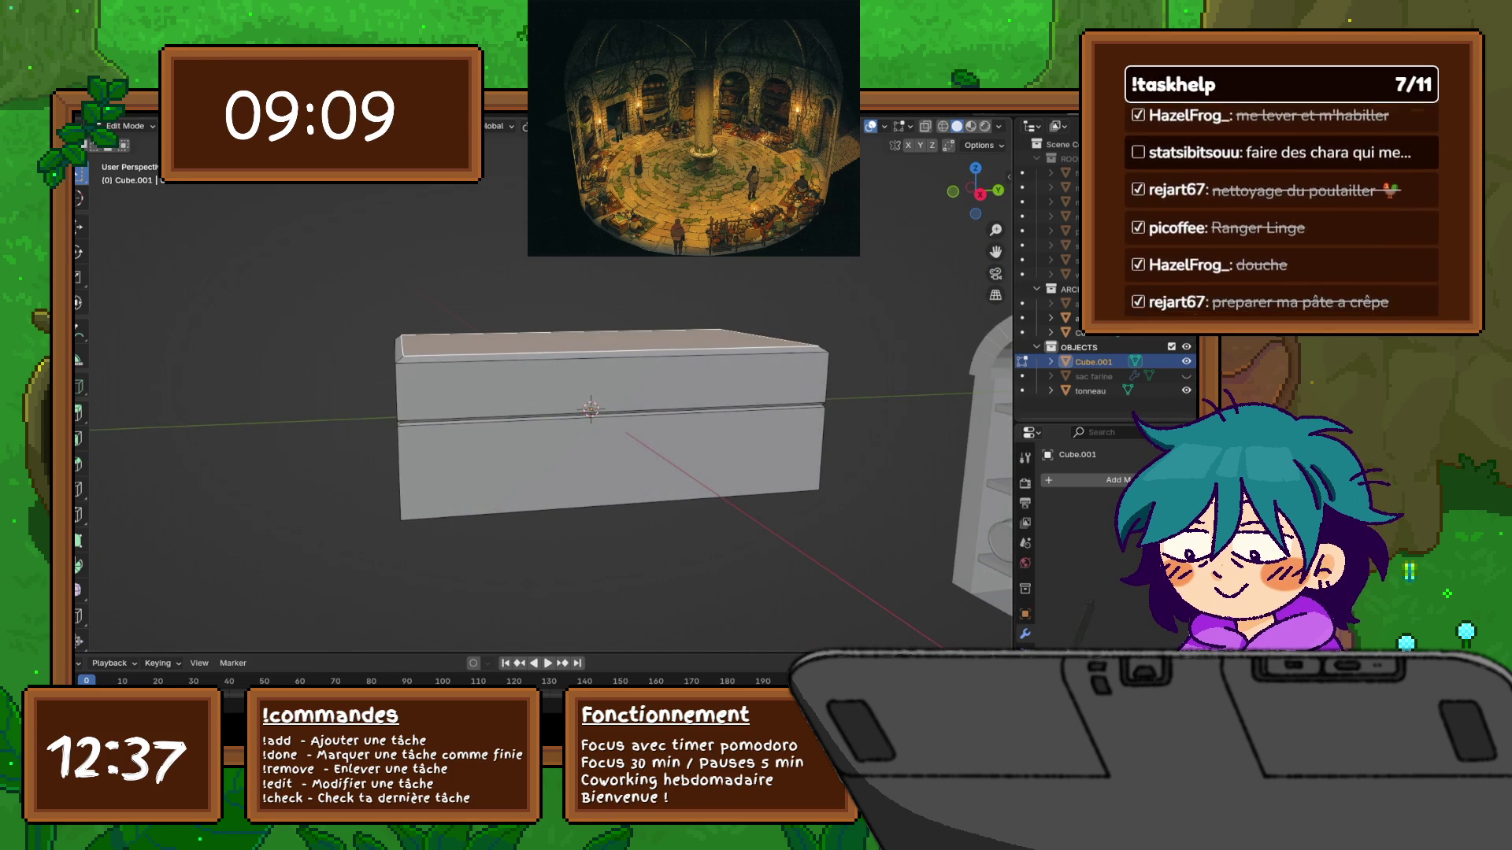
key(g)
key(z)
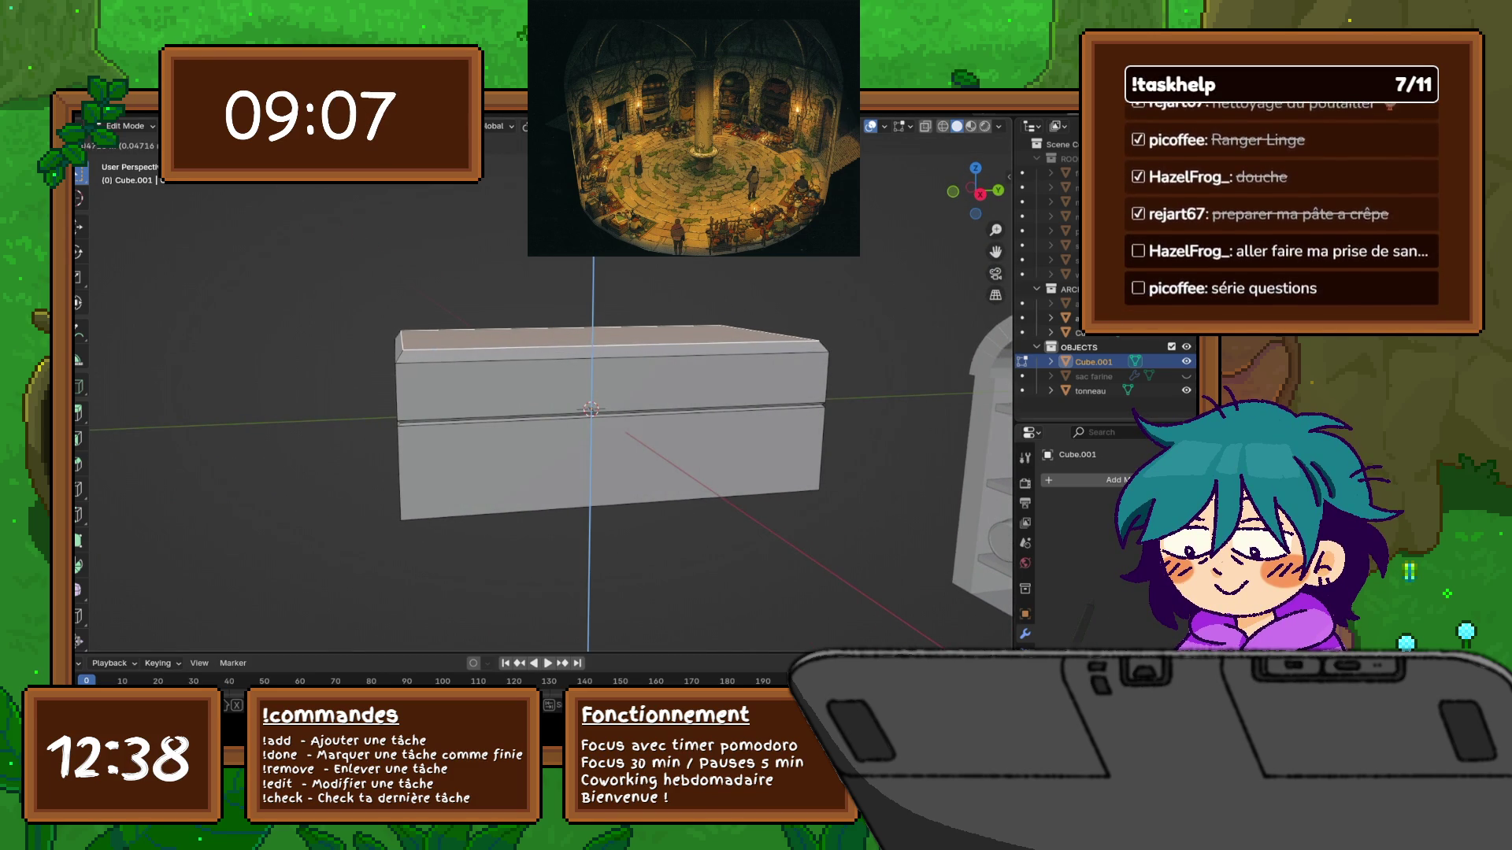
key(Return)
click(611, 345)
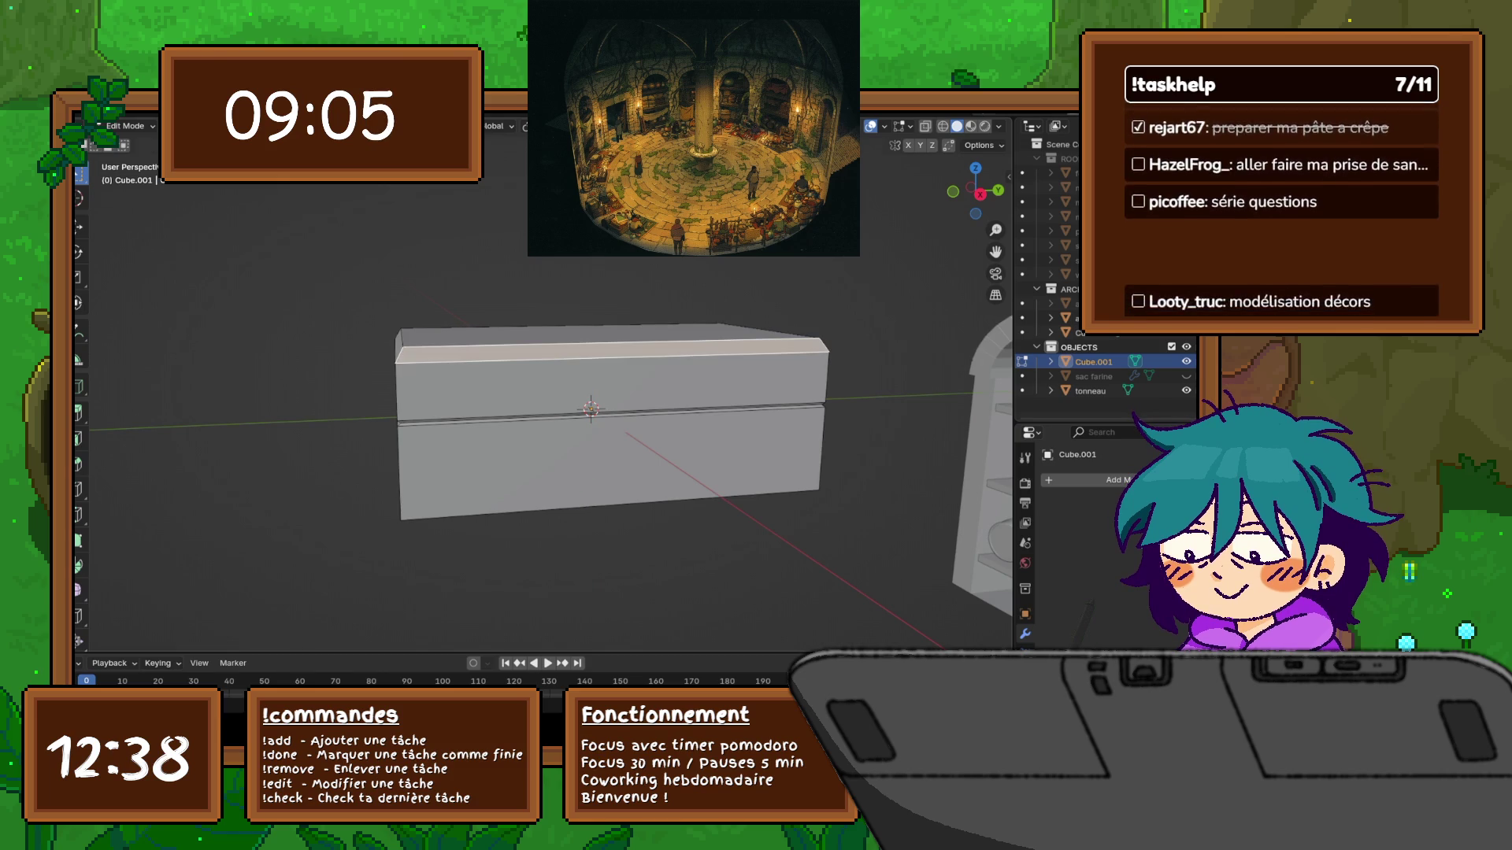
click(611, 341)
mouse_move(598, 410)
middle_down()
mouse_move(579, 370)
mouse_move(598, 401)
mouse_move(587, 460)
mouse_move(618, 430)
middle_up()
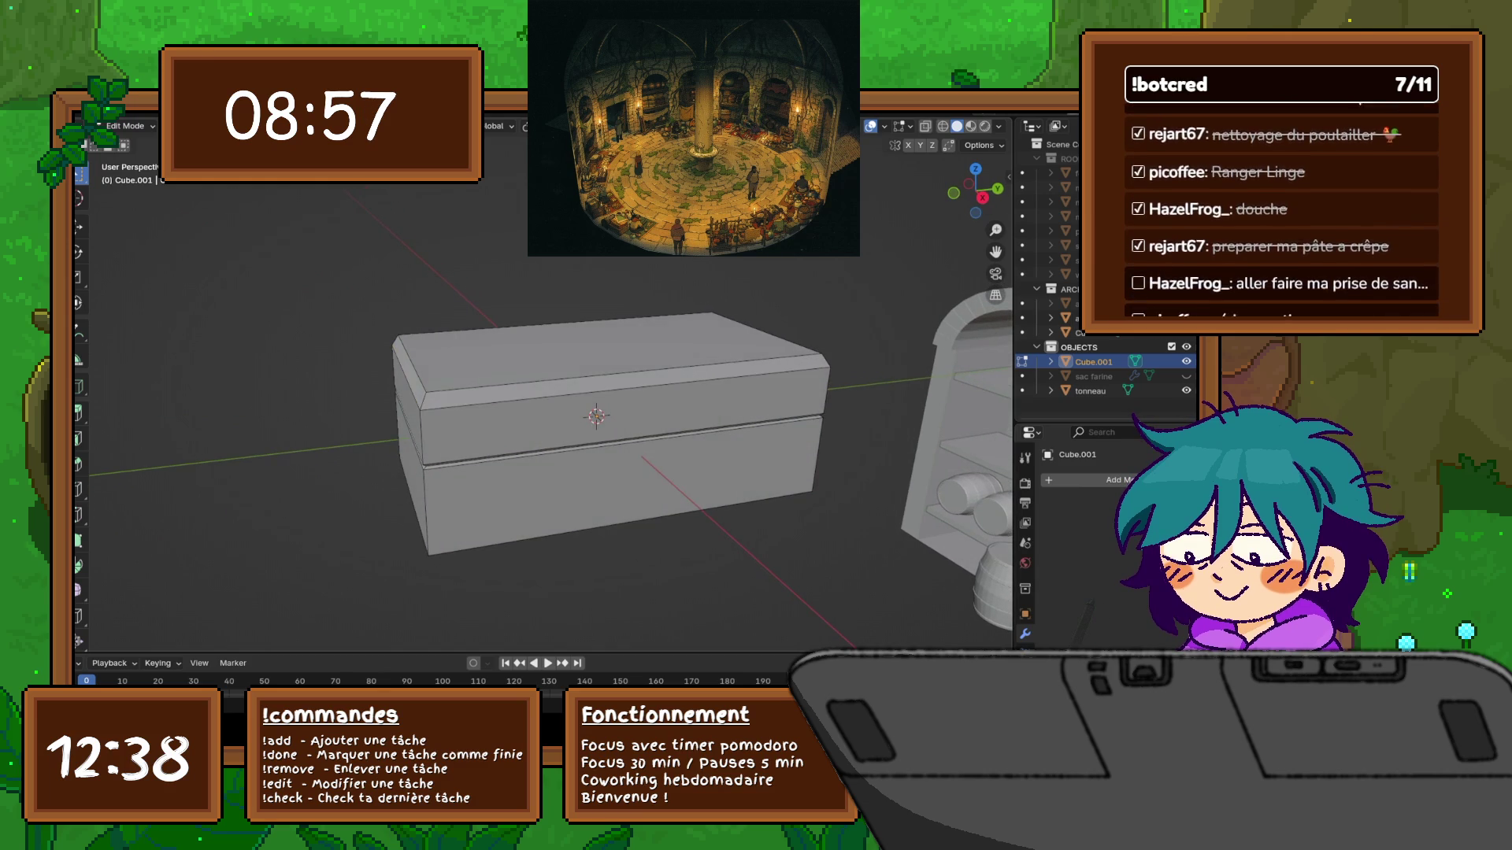
Inset the chest's top face and raise it slightly along Z into a panel
click(610, 354)
key(i)
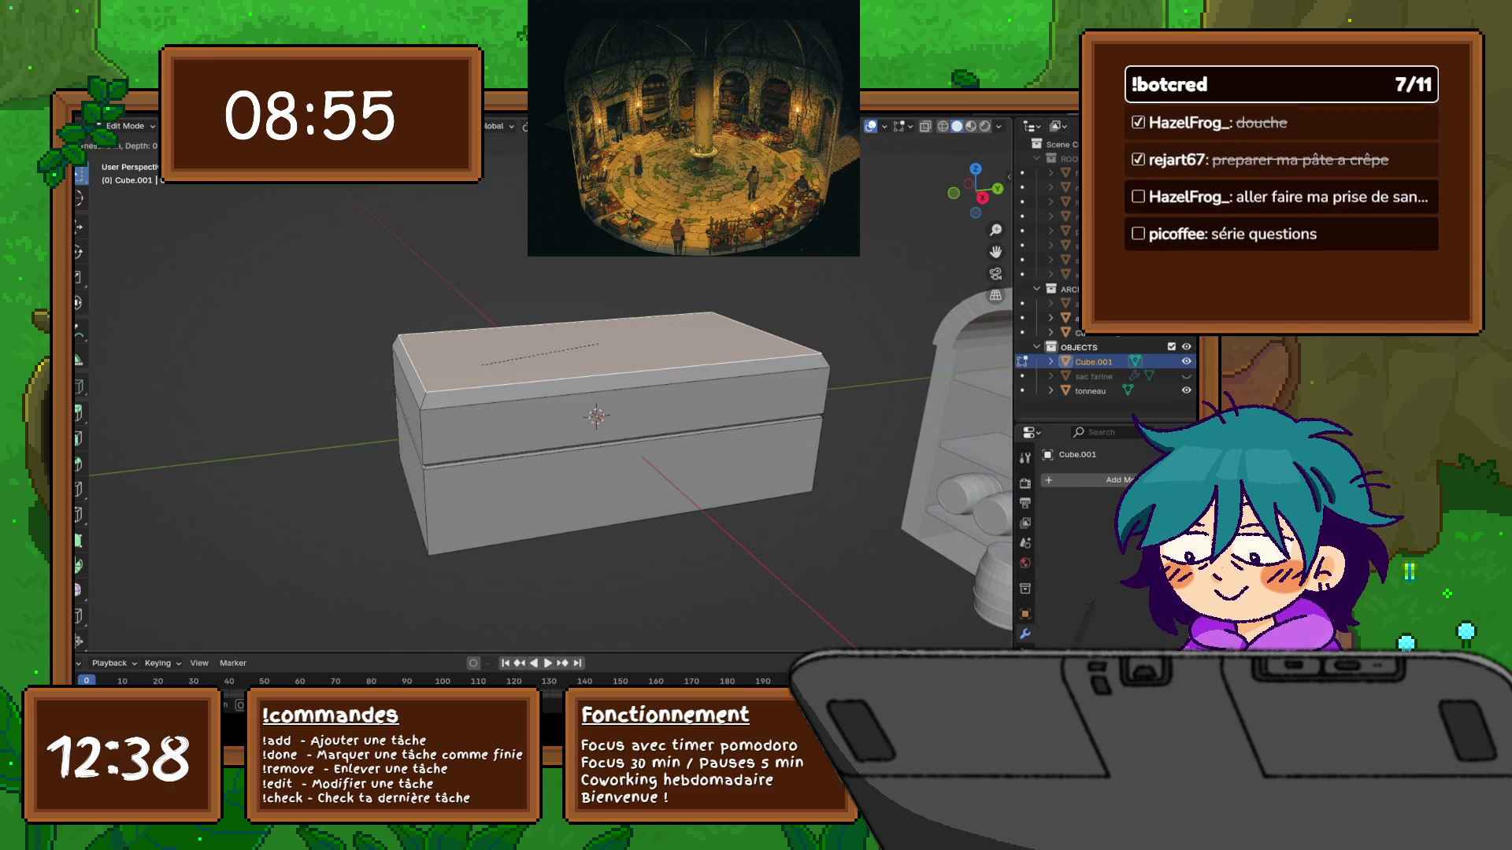
key(Return)
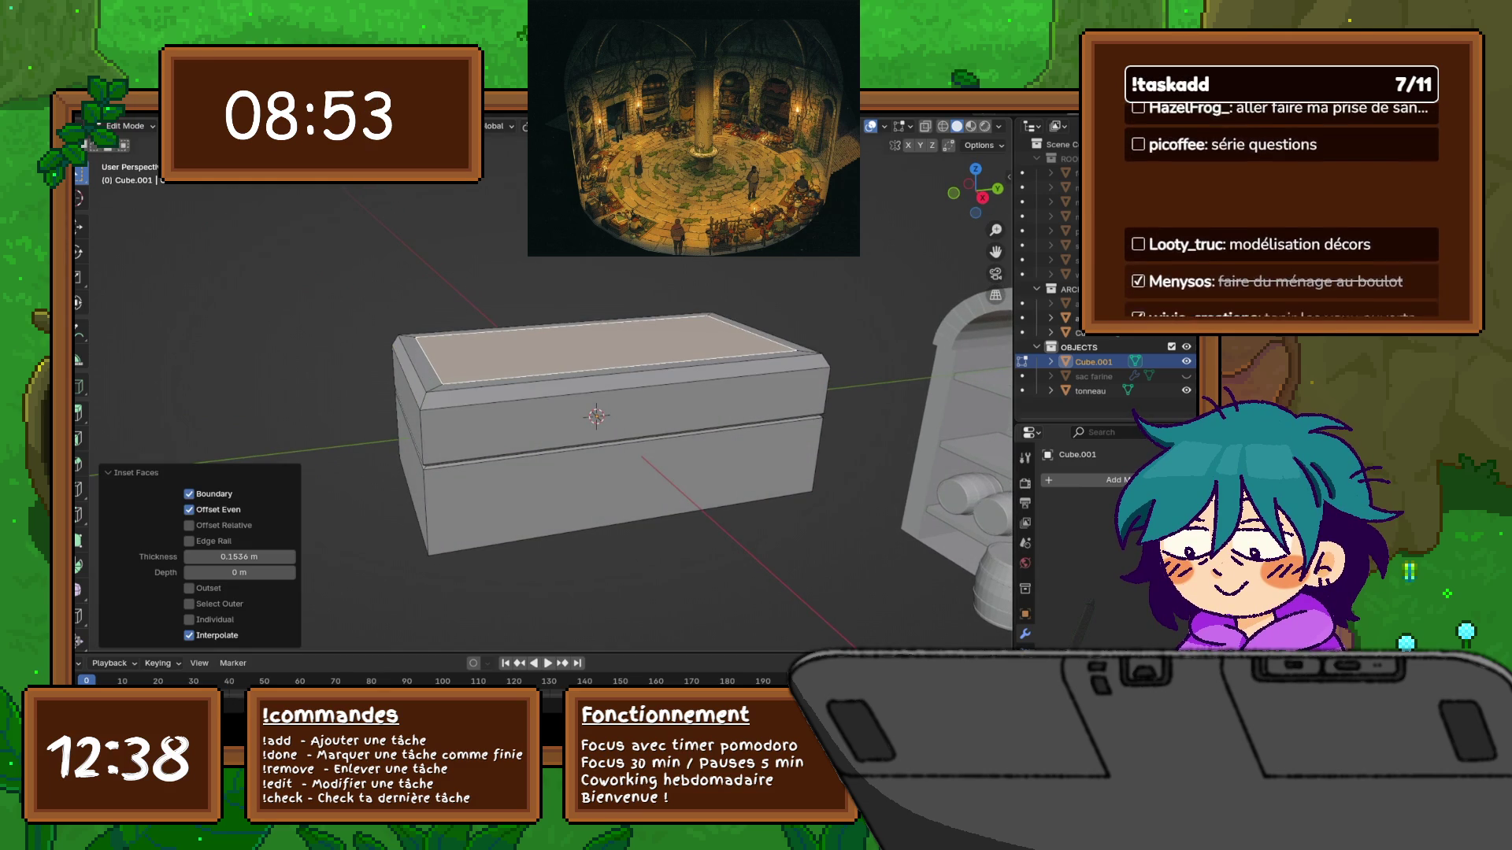
key(g)
key(z)
key(Return)
middle_drag(622, 433, 622, 350)
Try a 0.0389 m inset on the bottom face, undo, and switch to Wireframe shading
click(583, 362)
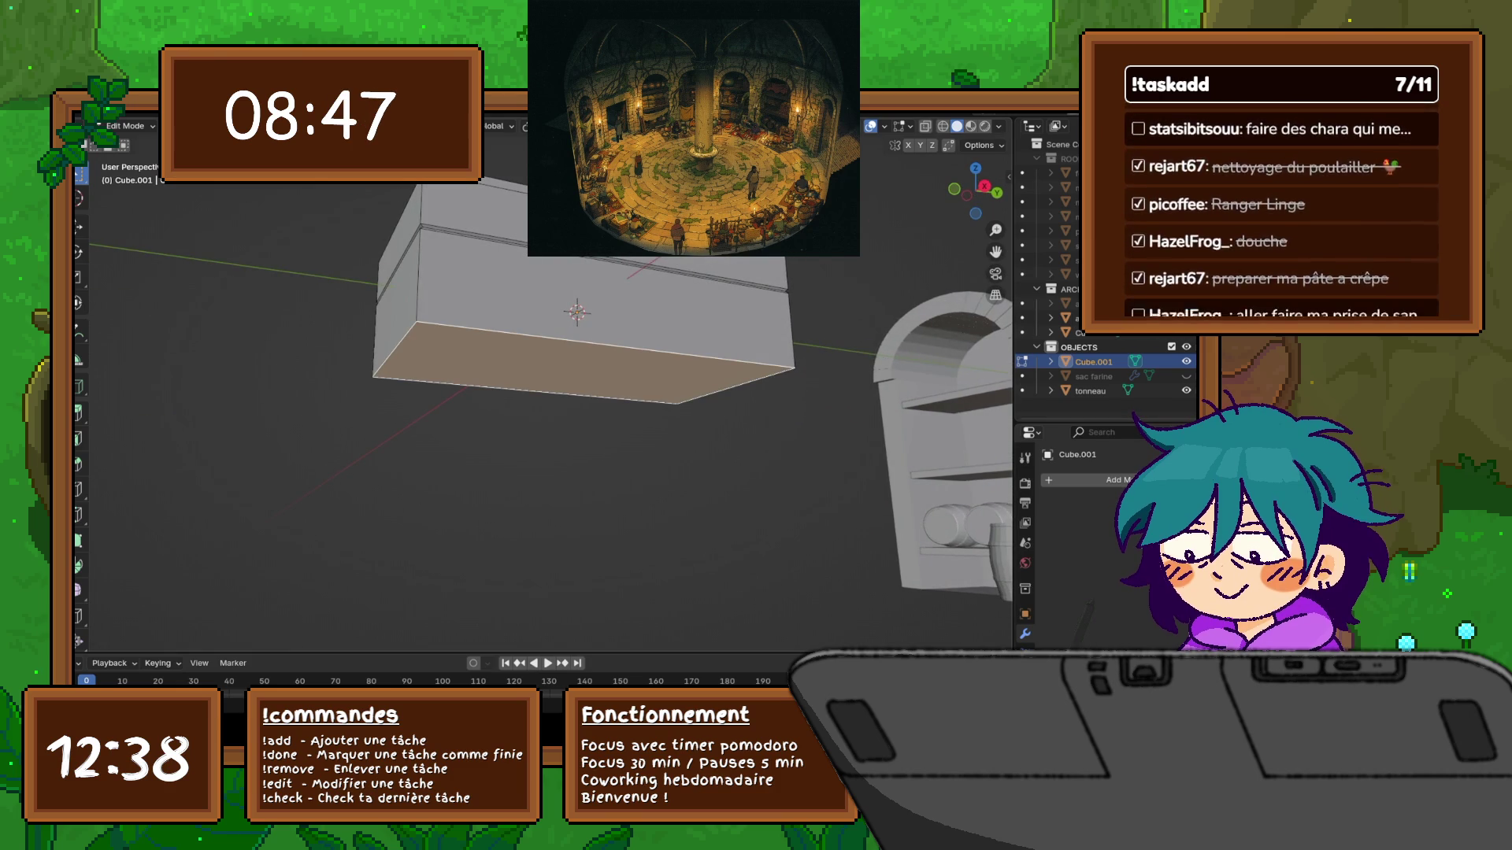
key(i)
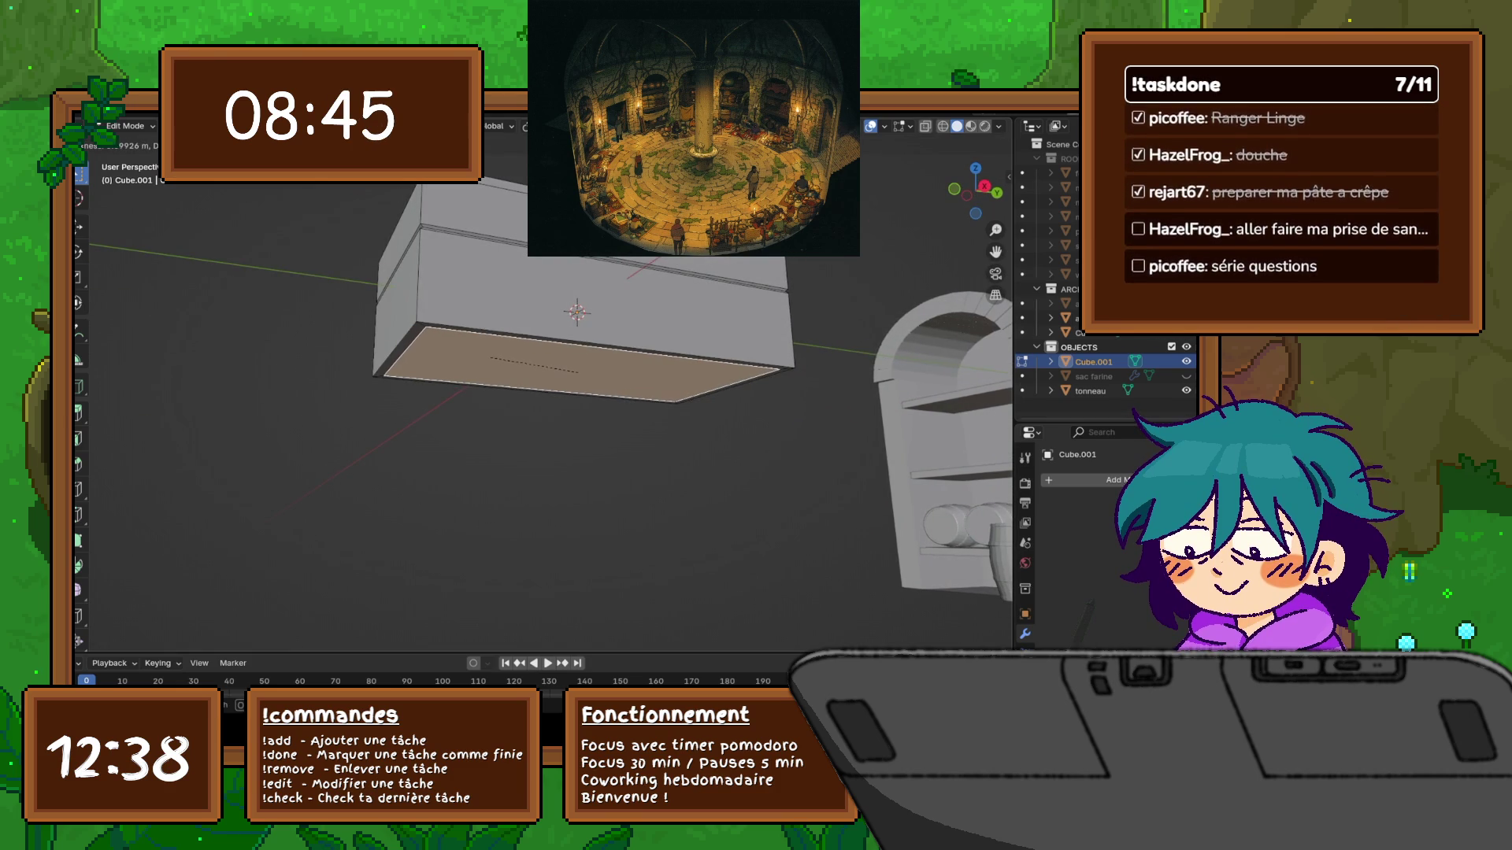
click(577, 370)
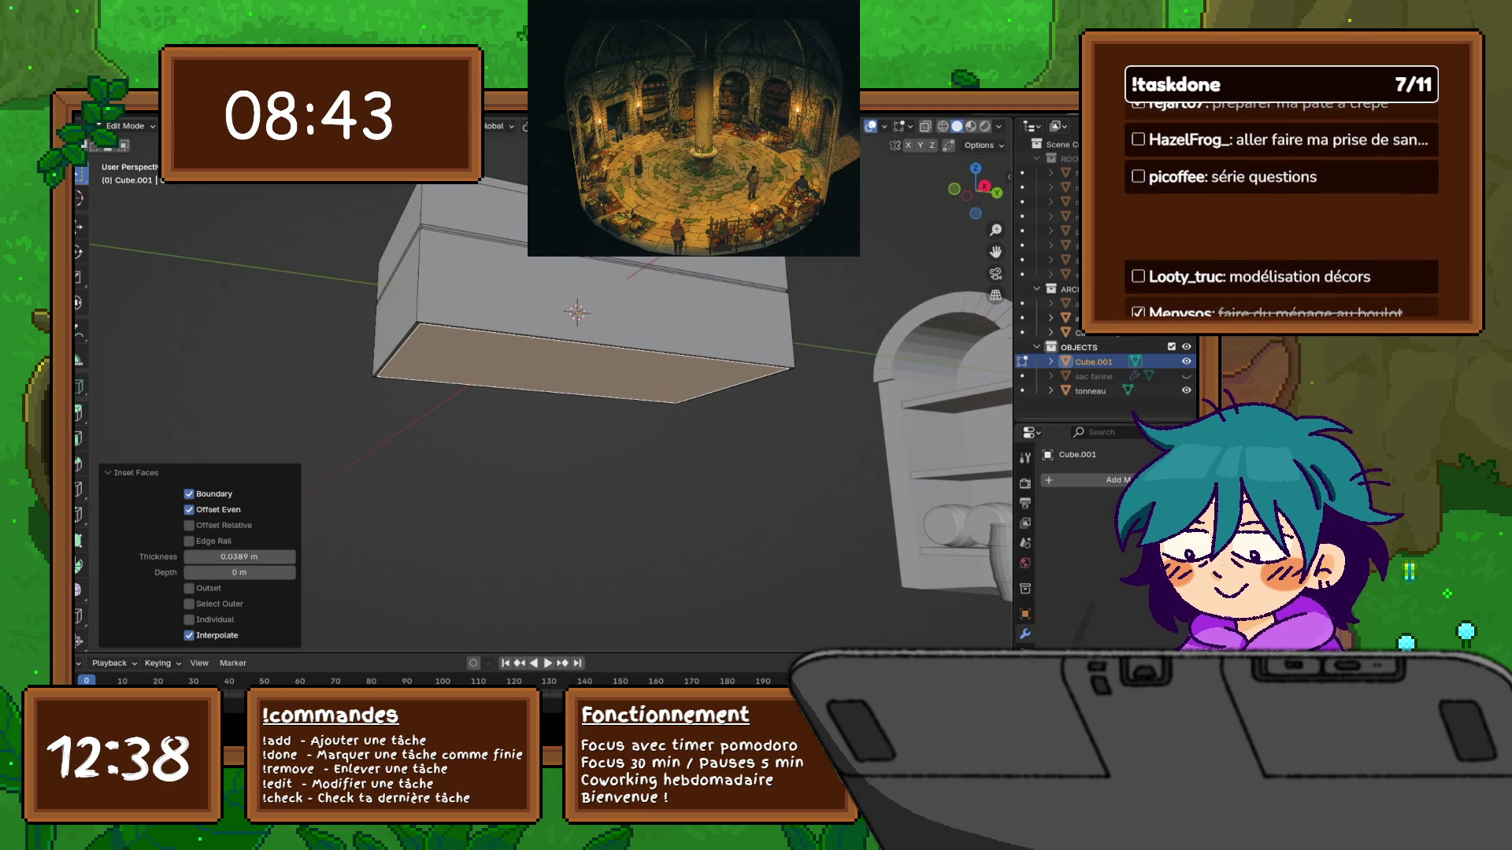
middle_drag(577, 371, 577, 335)
key(ctrl+z)
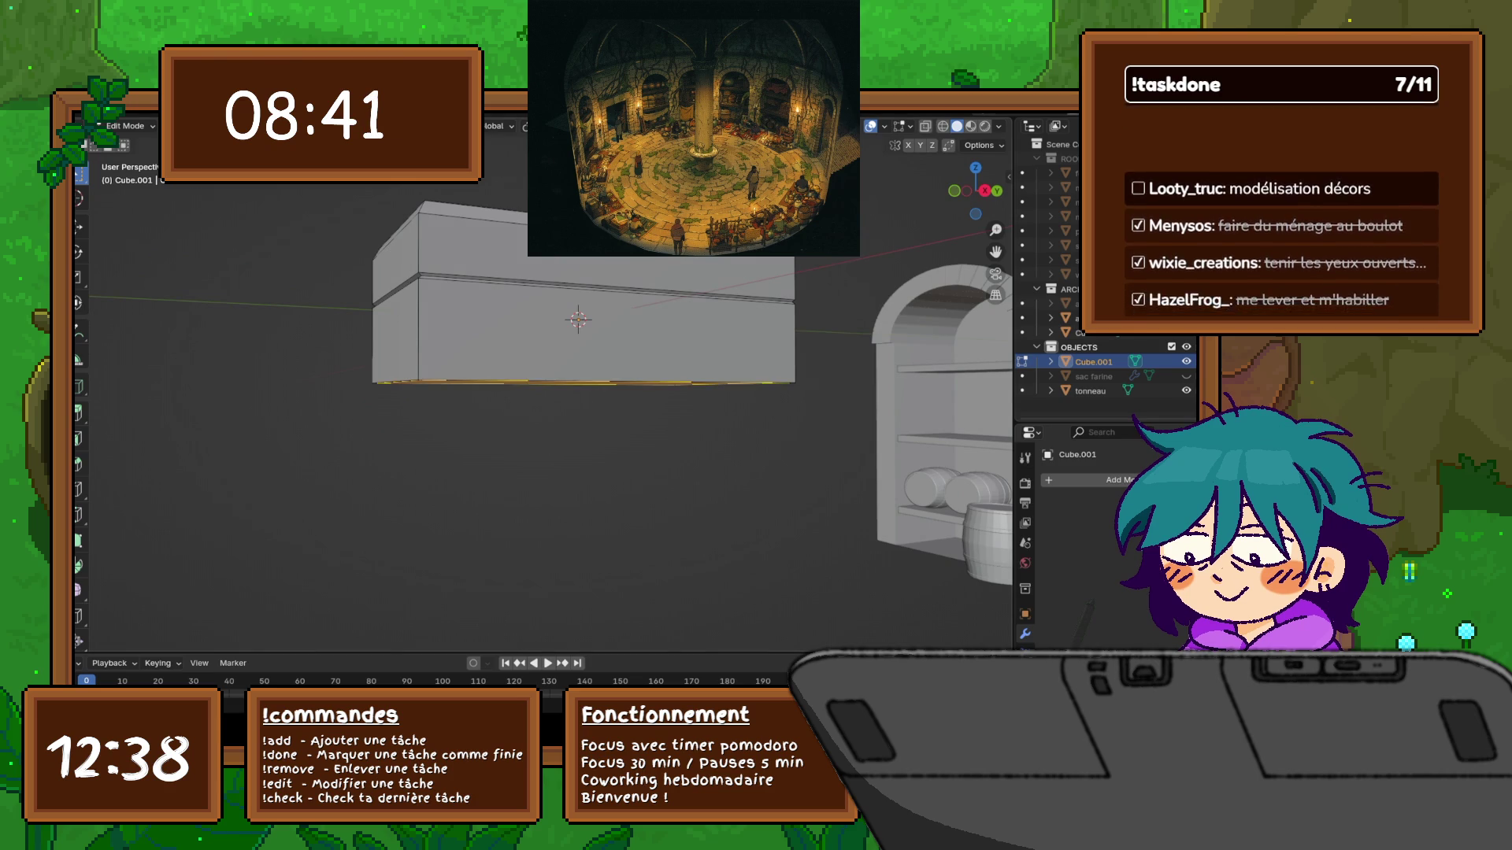
key(ctrl+z)
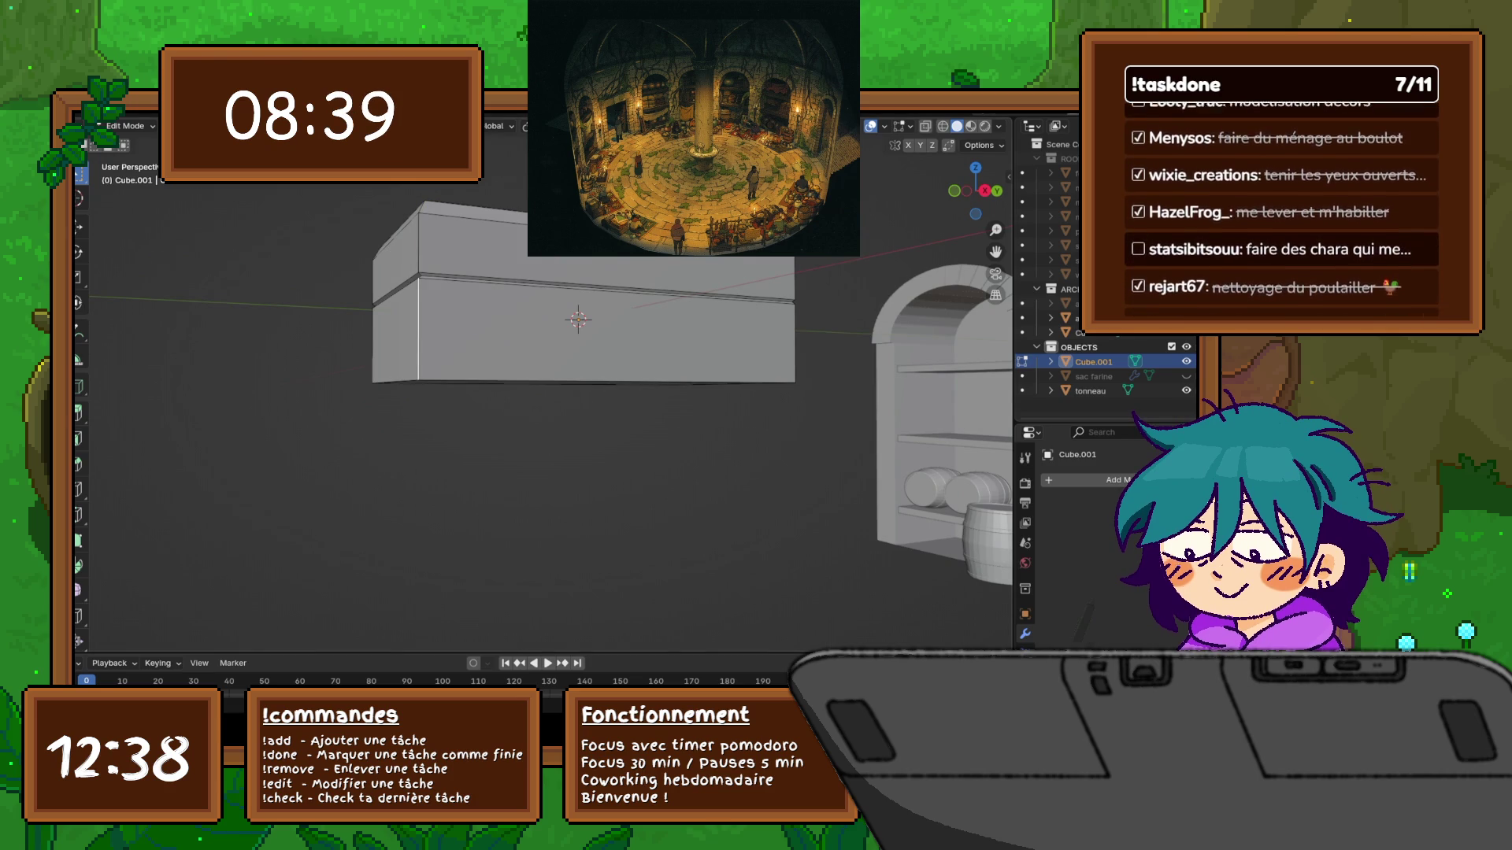
click(943, 126)
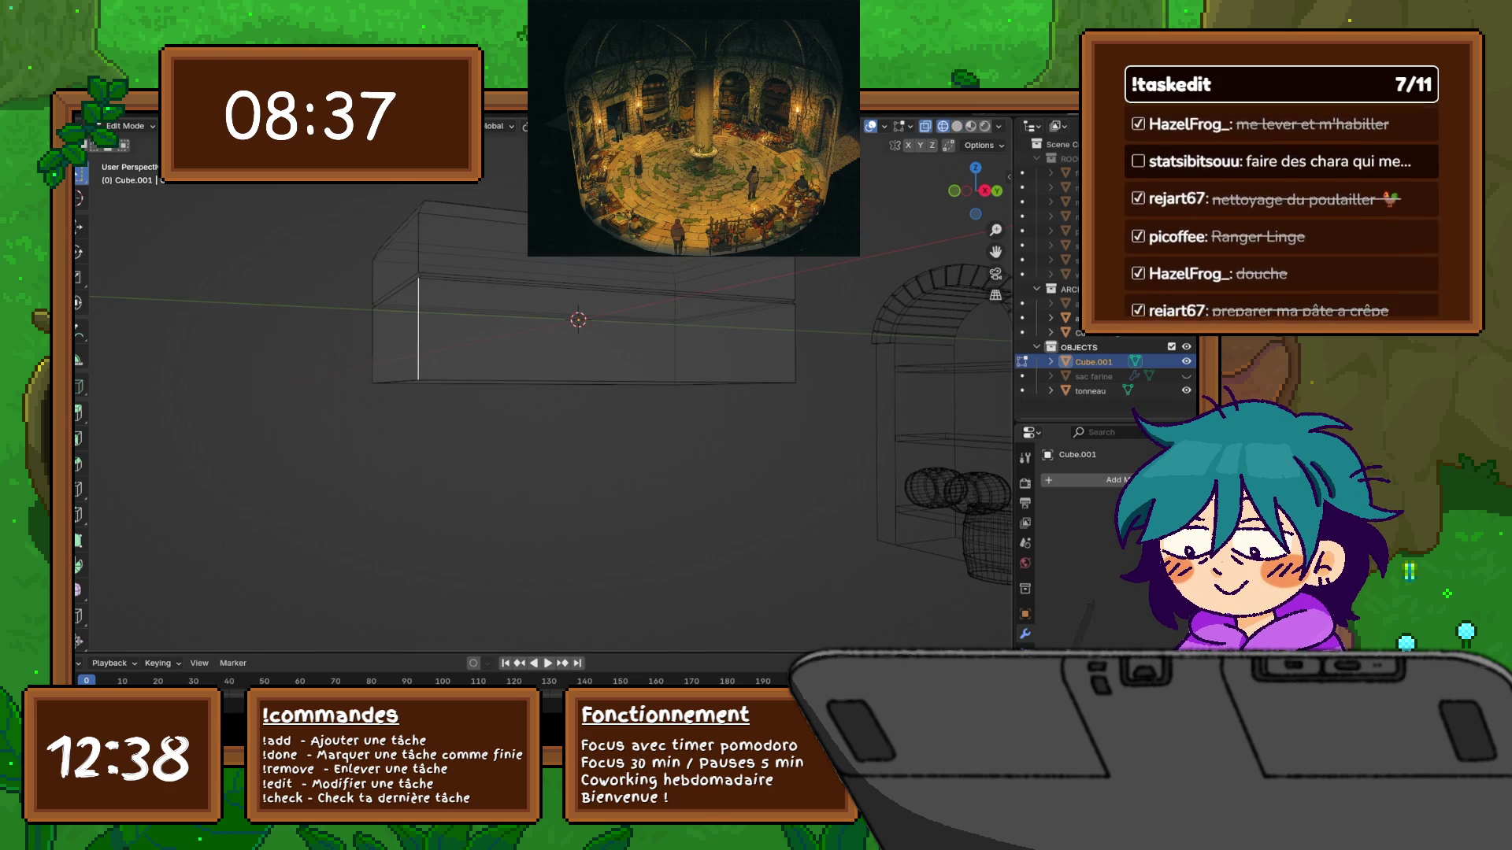
In Right Orthographic view, subdivide the box's side edges into extra horizontal bands
key(KP_1)
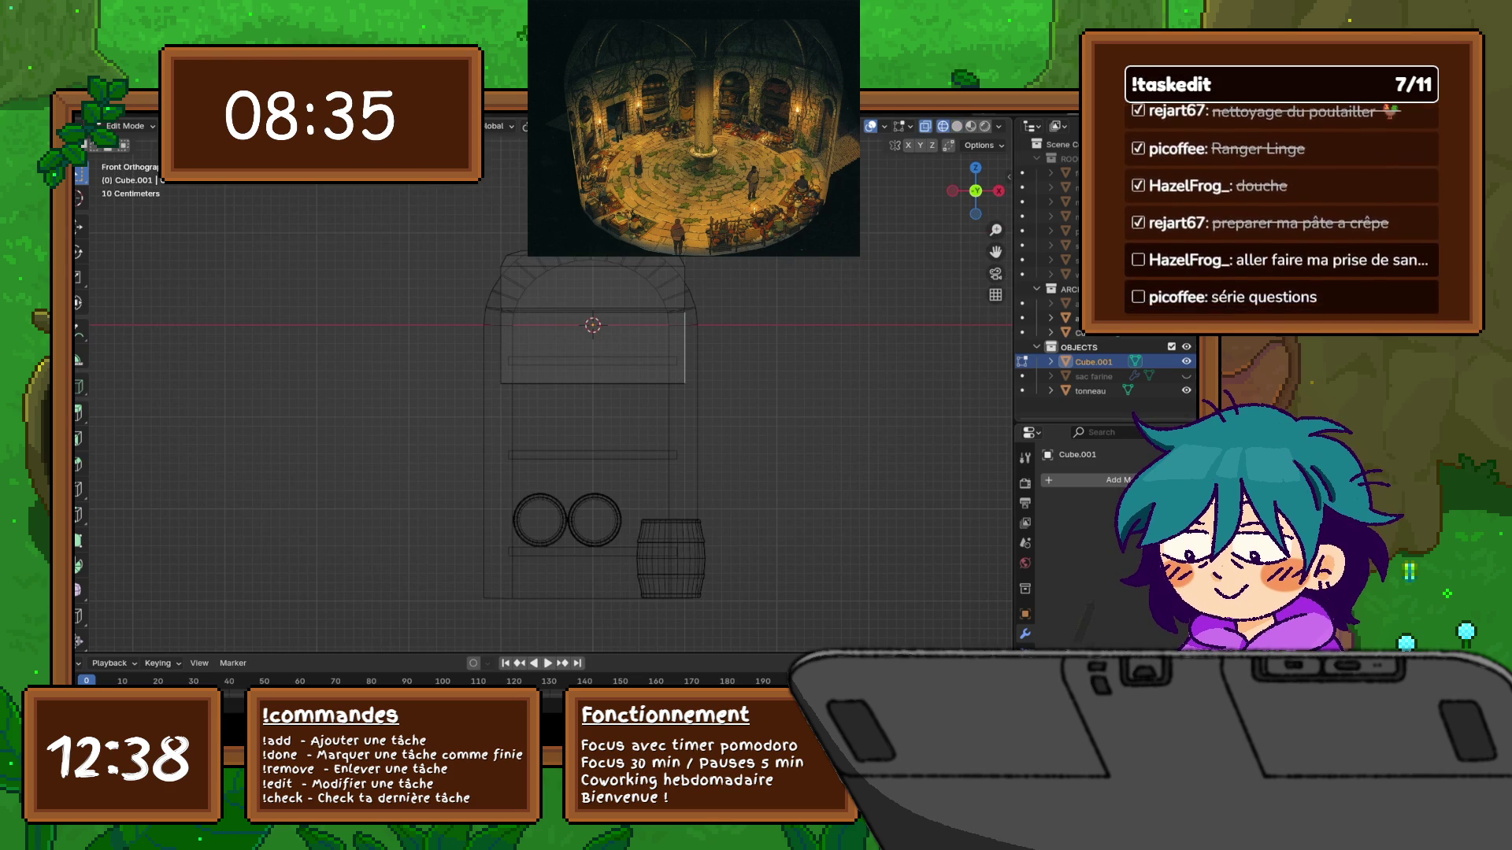
key(KP_3)
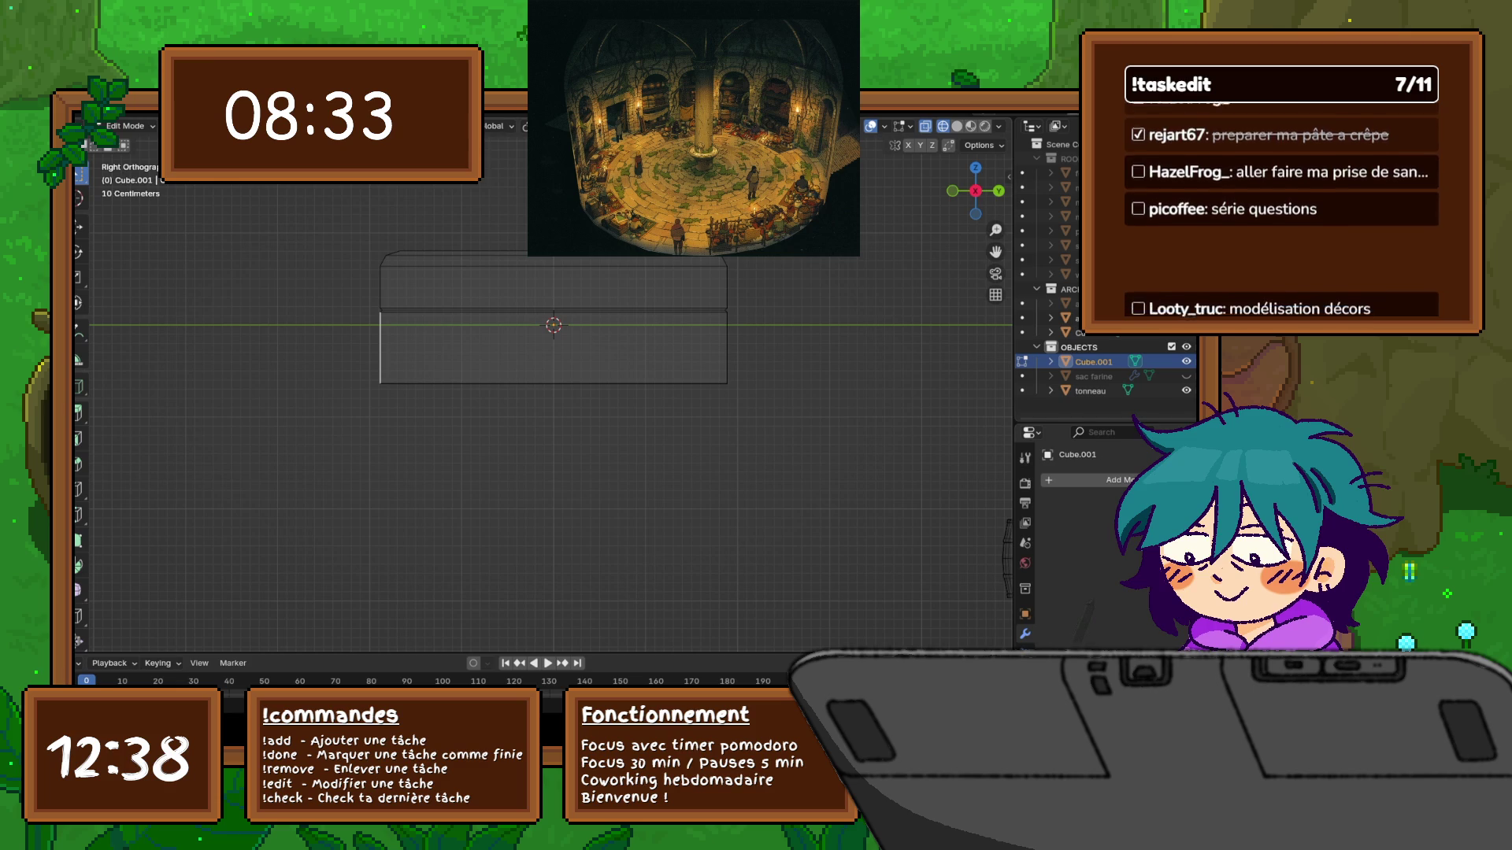
drag(352, 336, 839, 354)
key(ctrl+e)
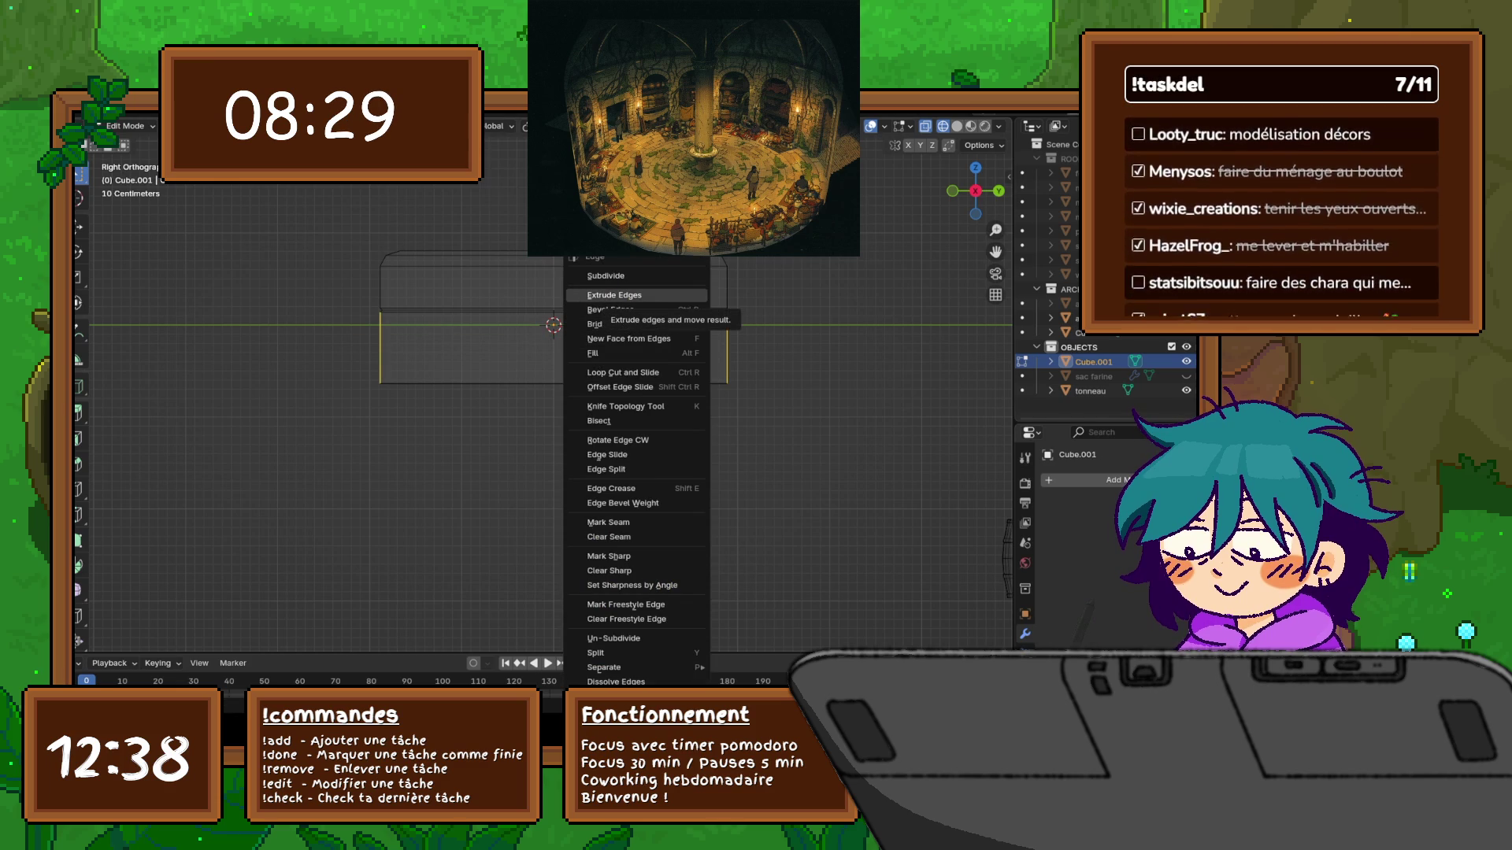
click(614, 276)
drag(342, 282, 735, 292)
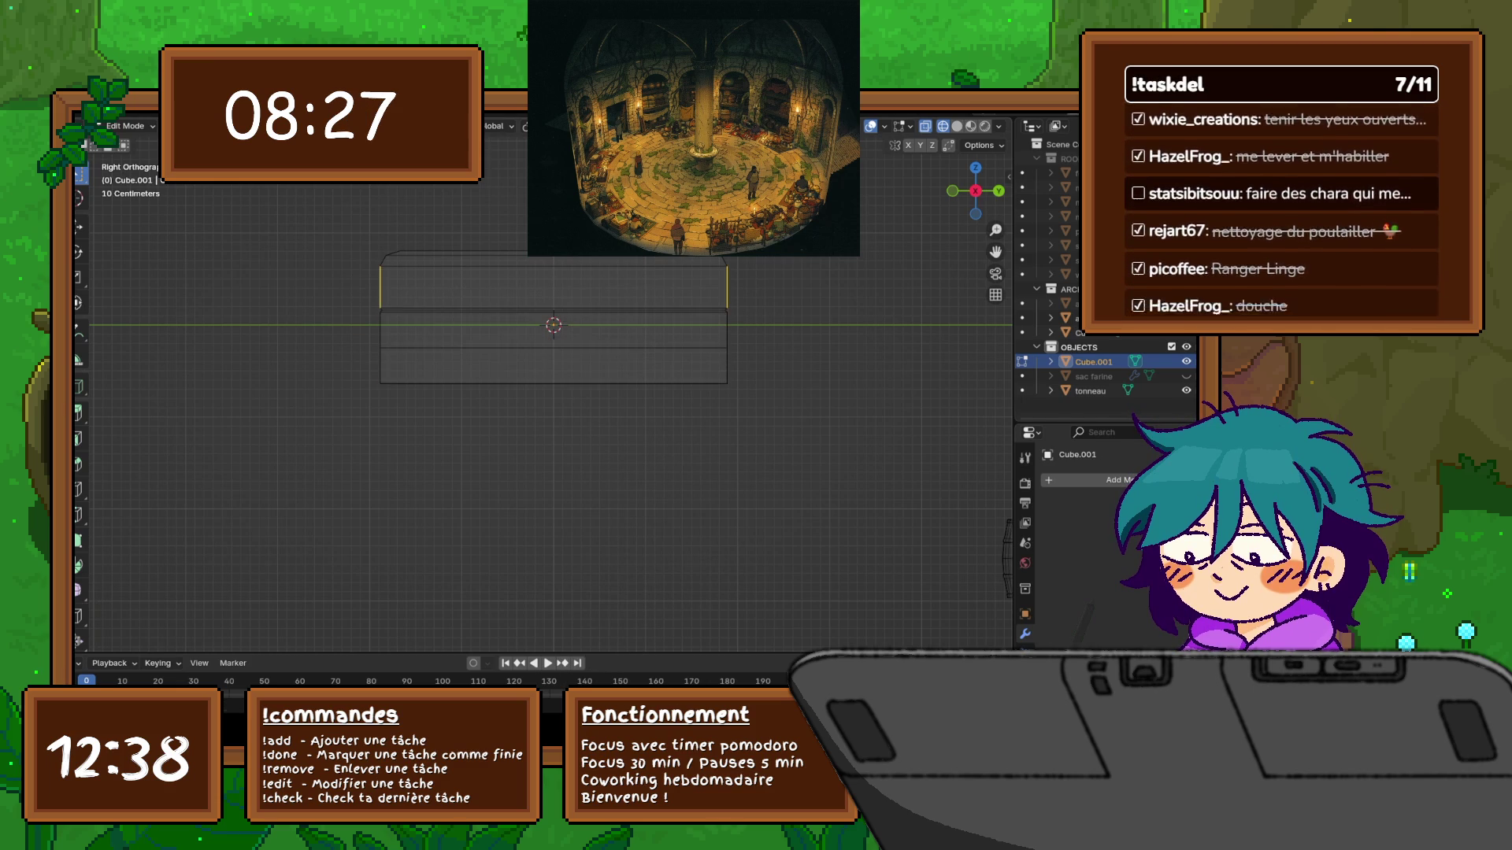
key(ctrl+e)
key(Return)
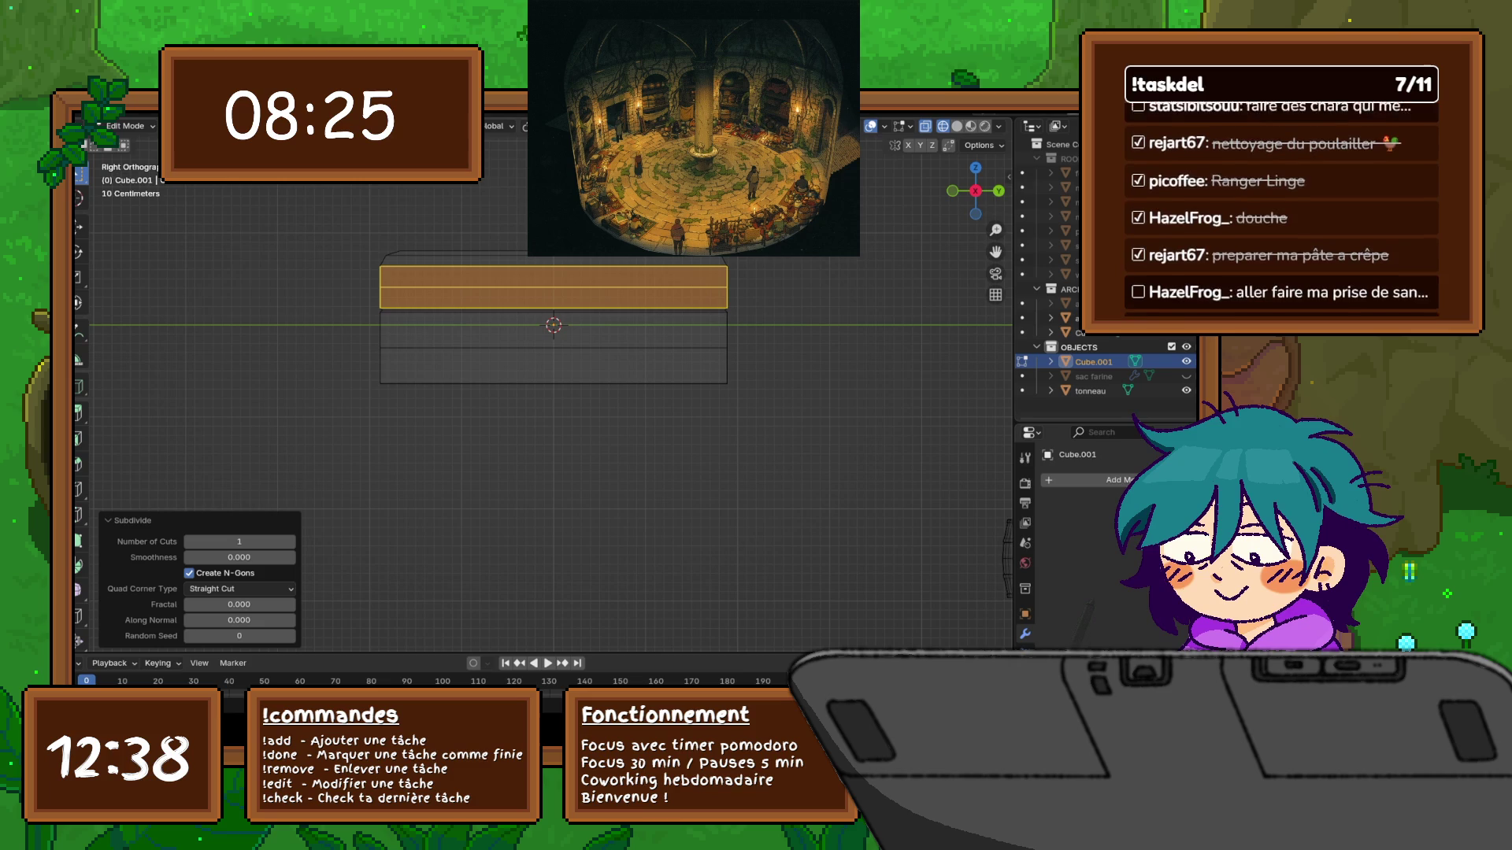
Subdivide the lower band's vertical edges to add another horizontal edge
click(473, 347)
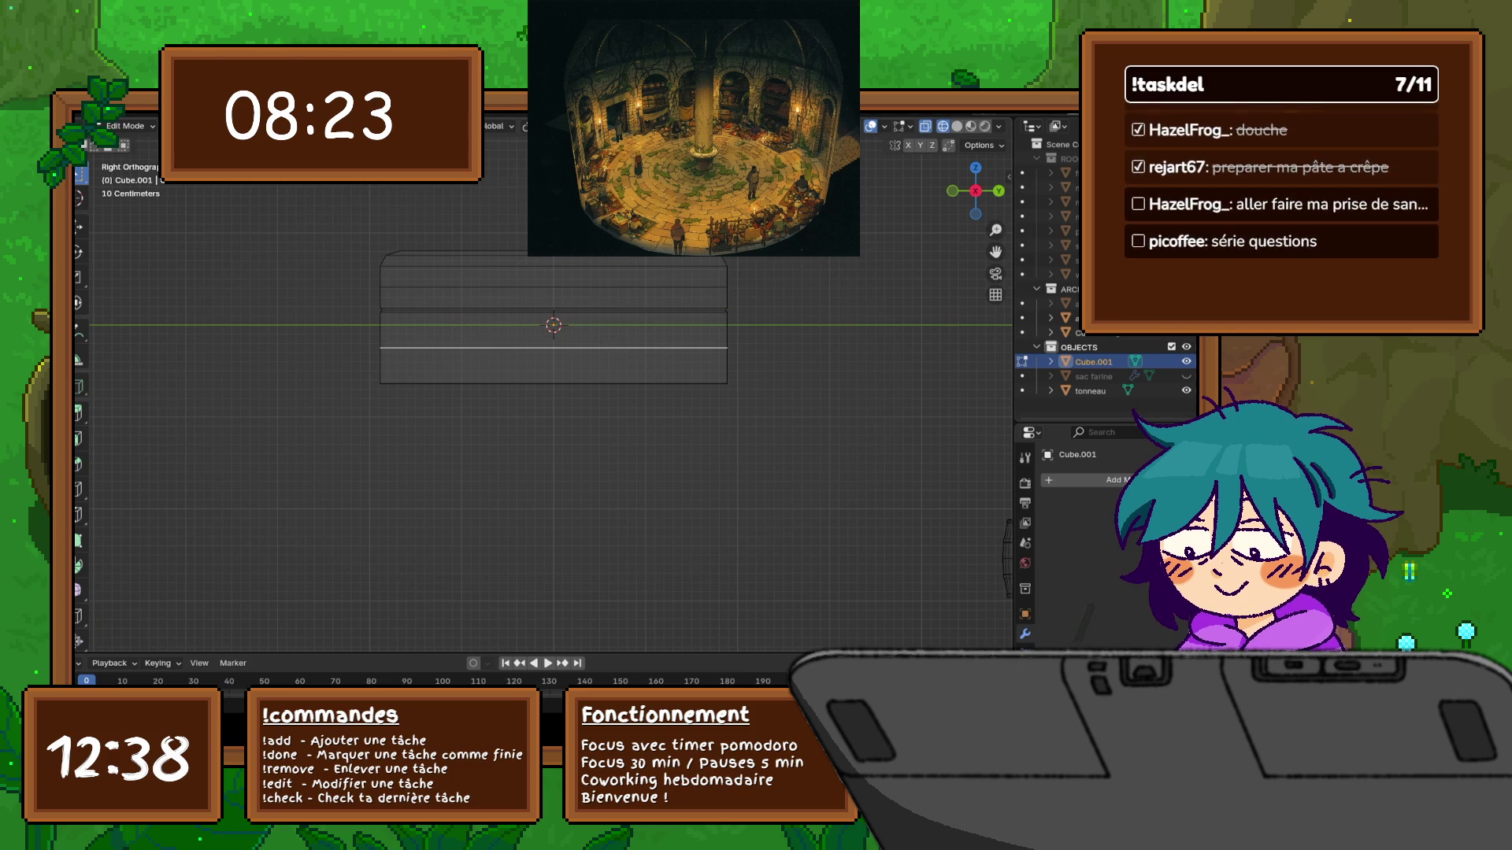
key(ctrl+e)
key(Escape)
click(727, 365)
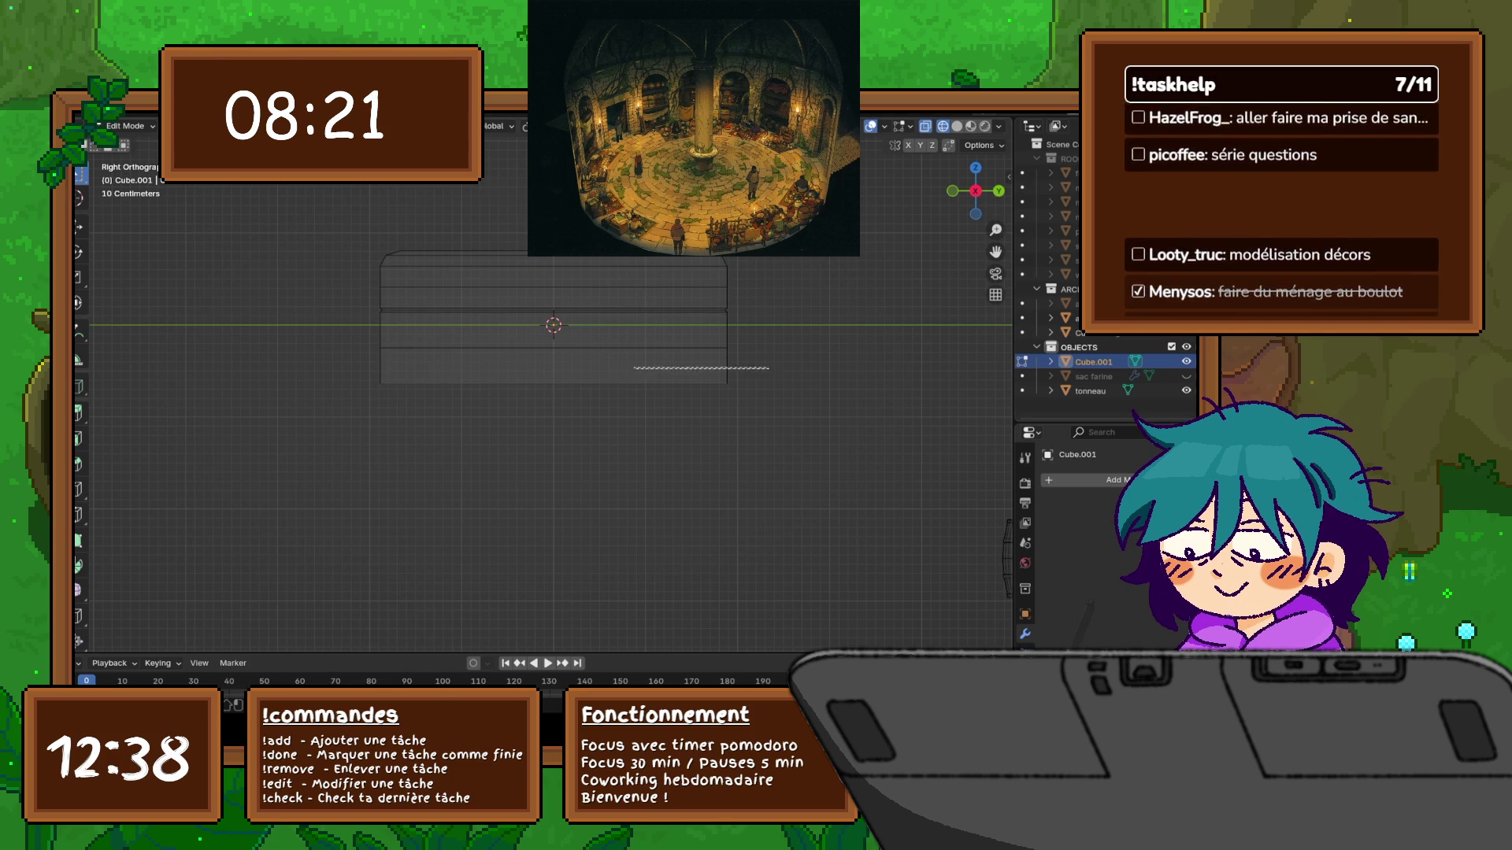
key(ctrl+e)
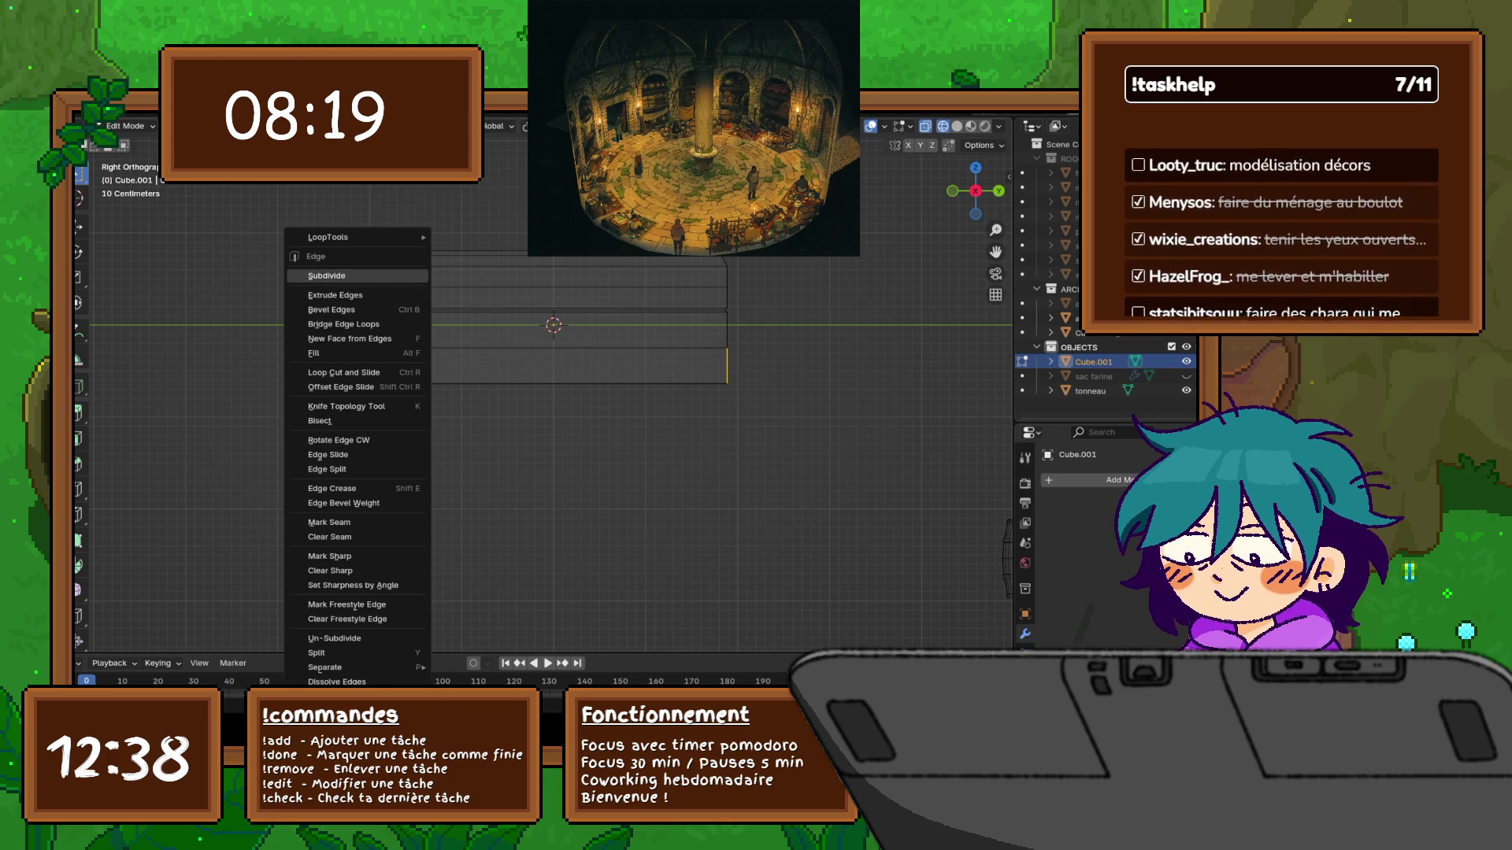
click(327, 276)
Move the new middle edge -0.17075 m along Z to sit just below the lid
click(551, 366)
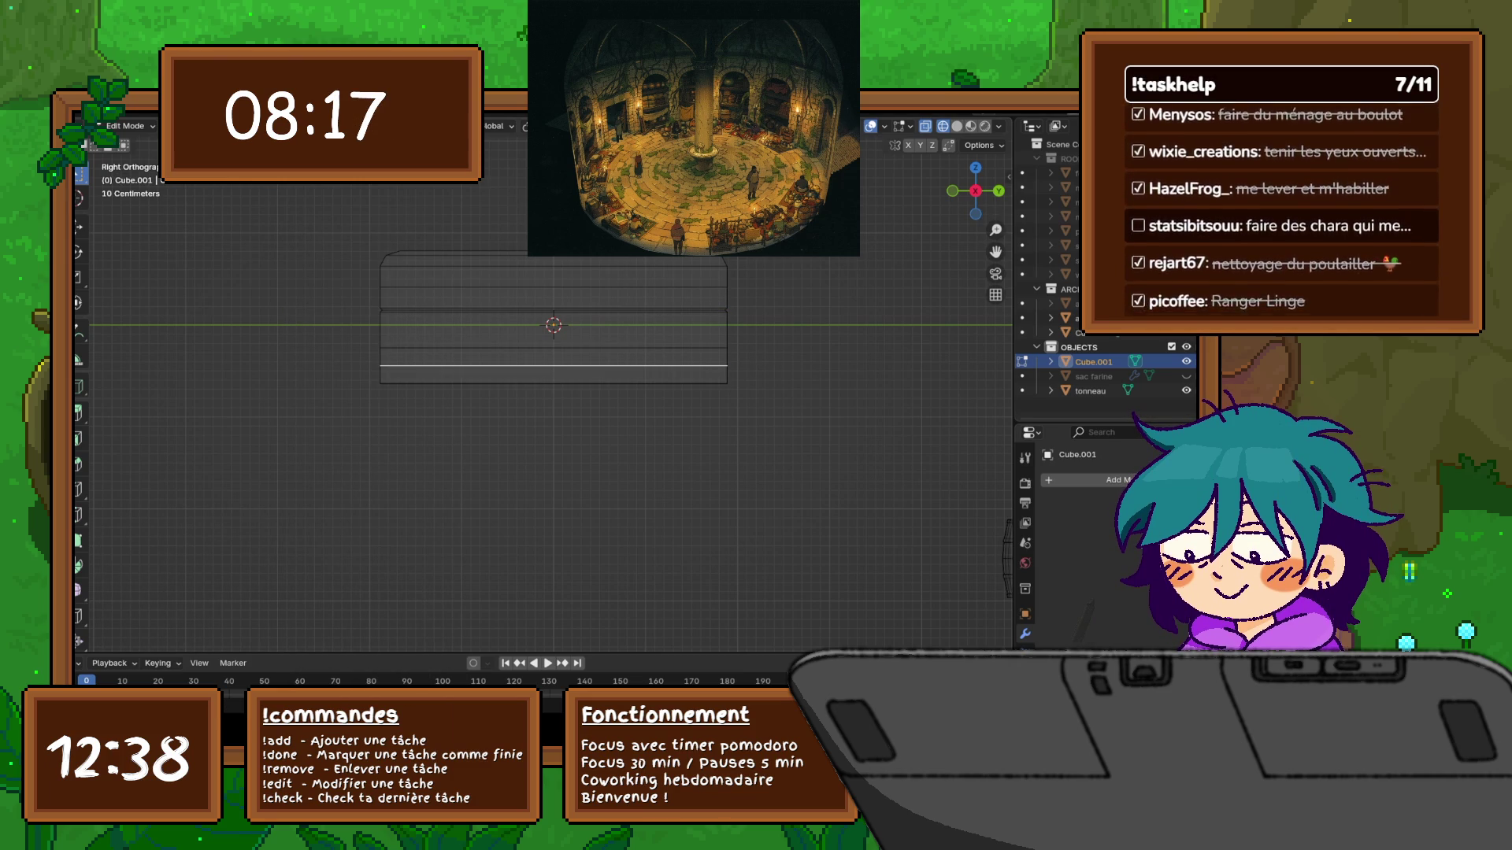
key(g)
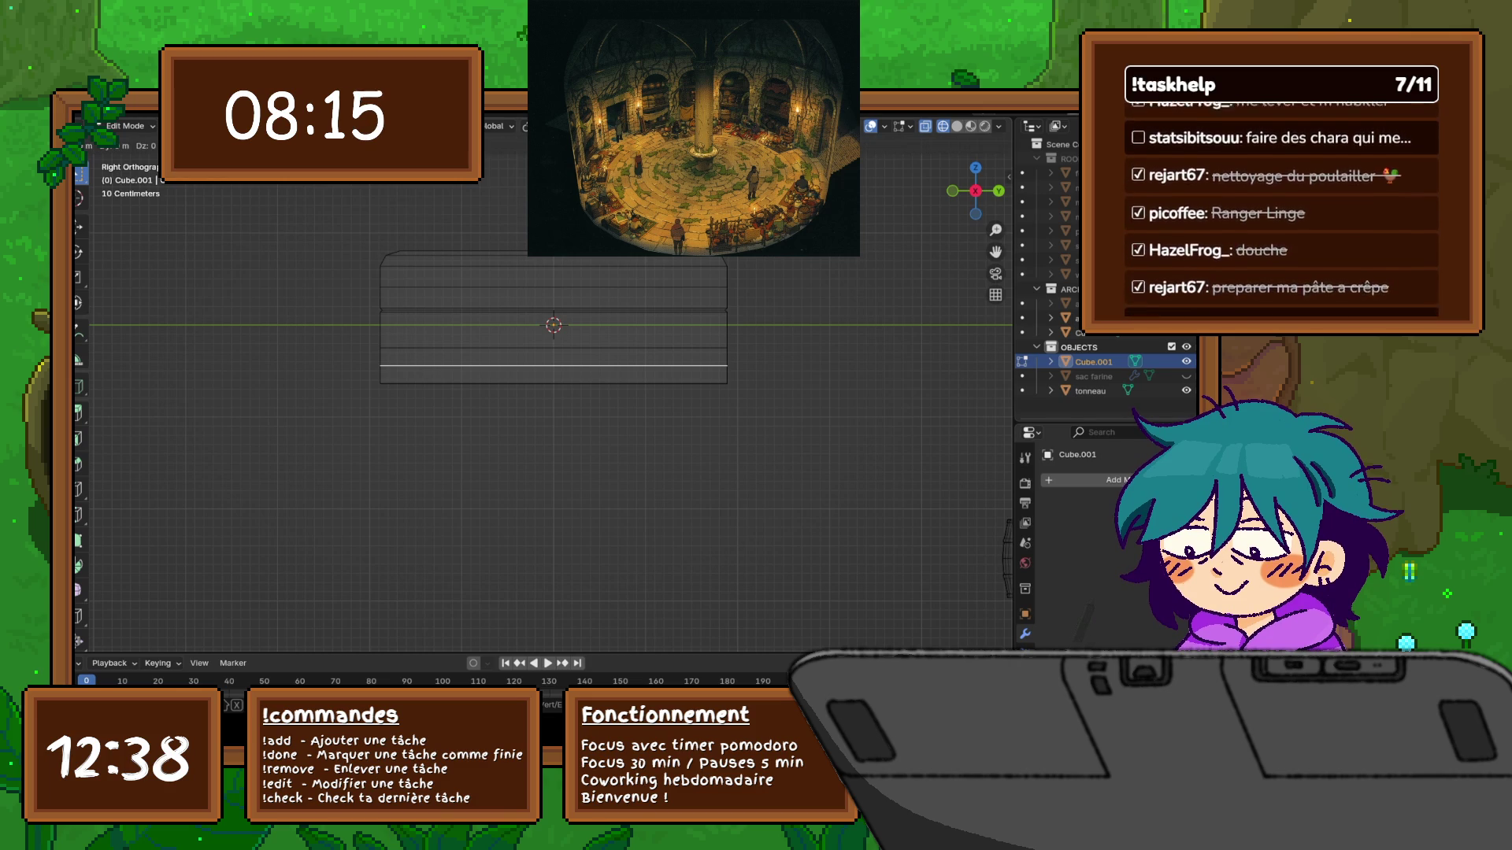
key(z)
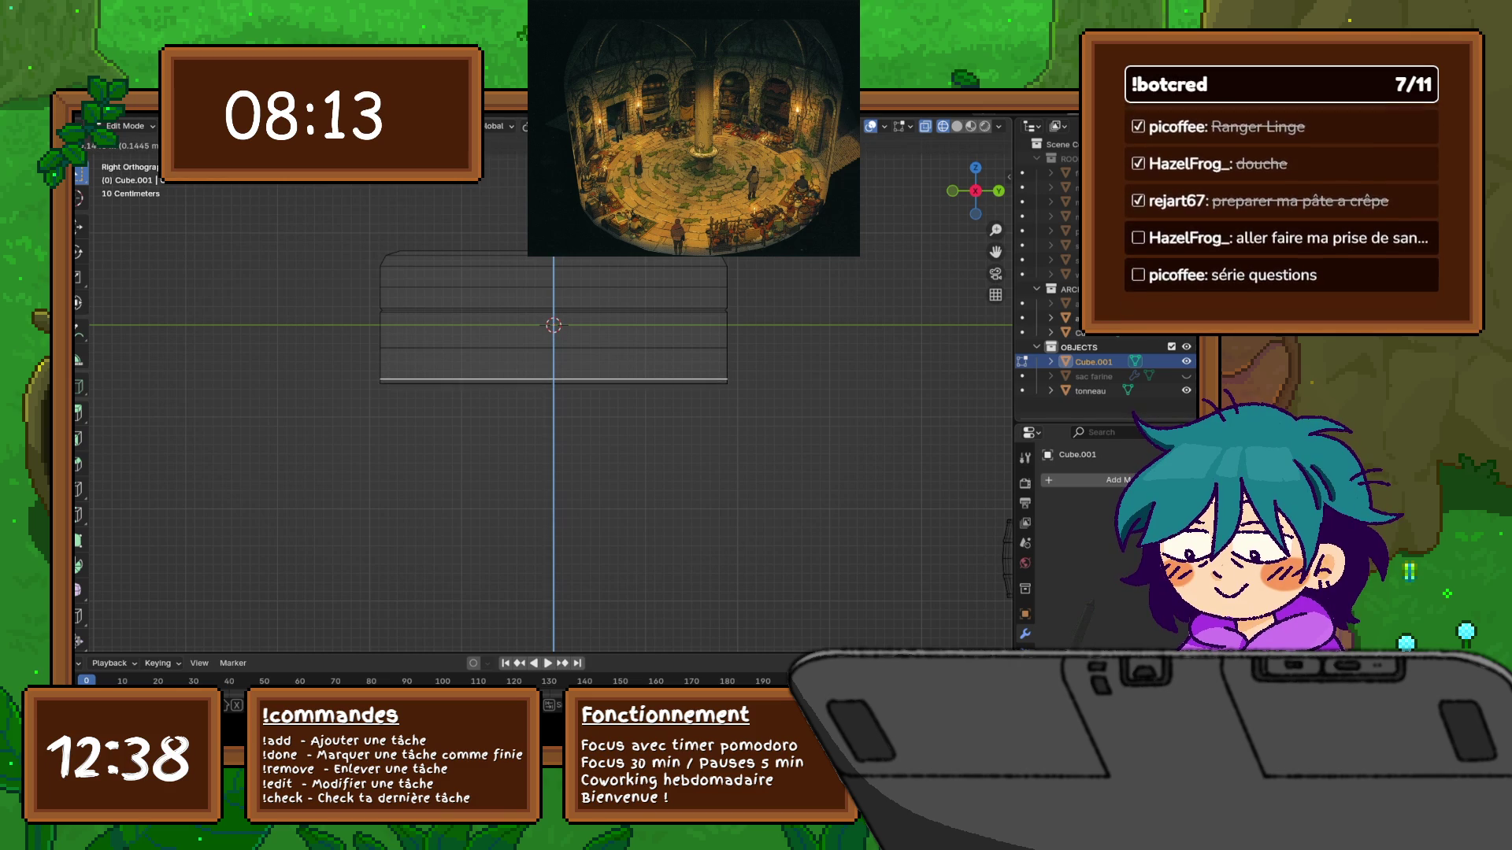
key(Return)
key(ctrl+z)
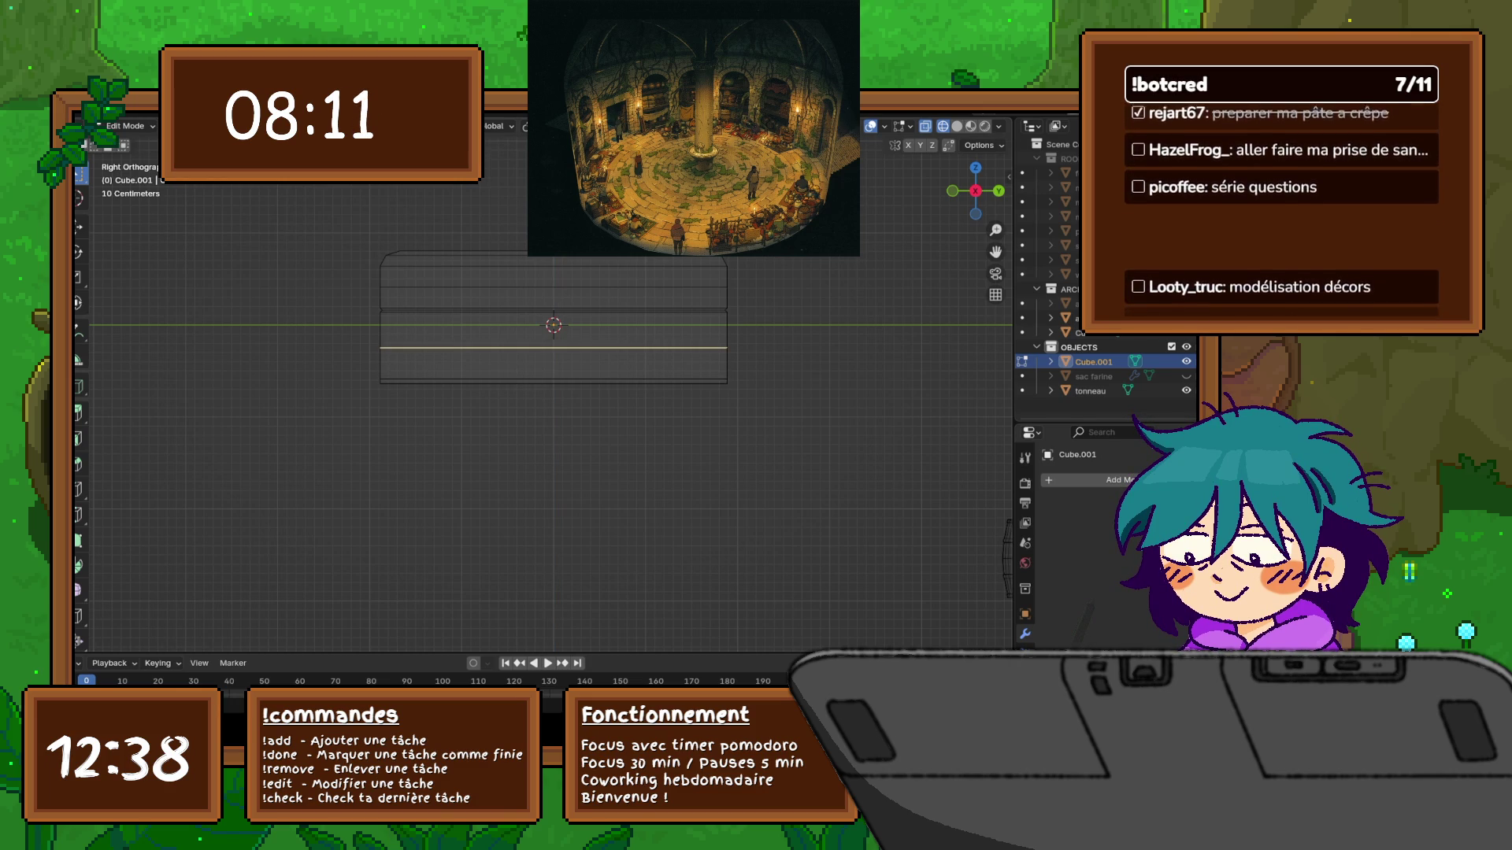
key(g)
key(z)
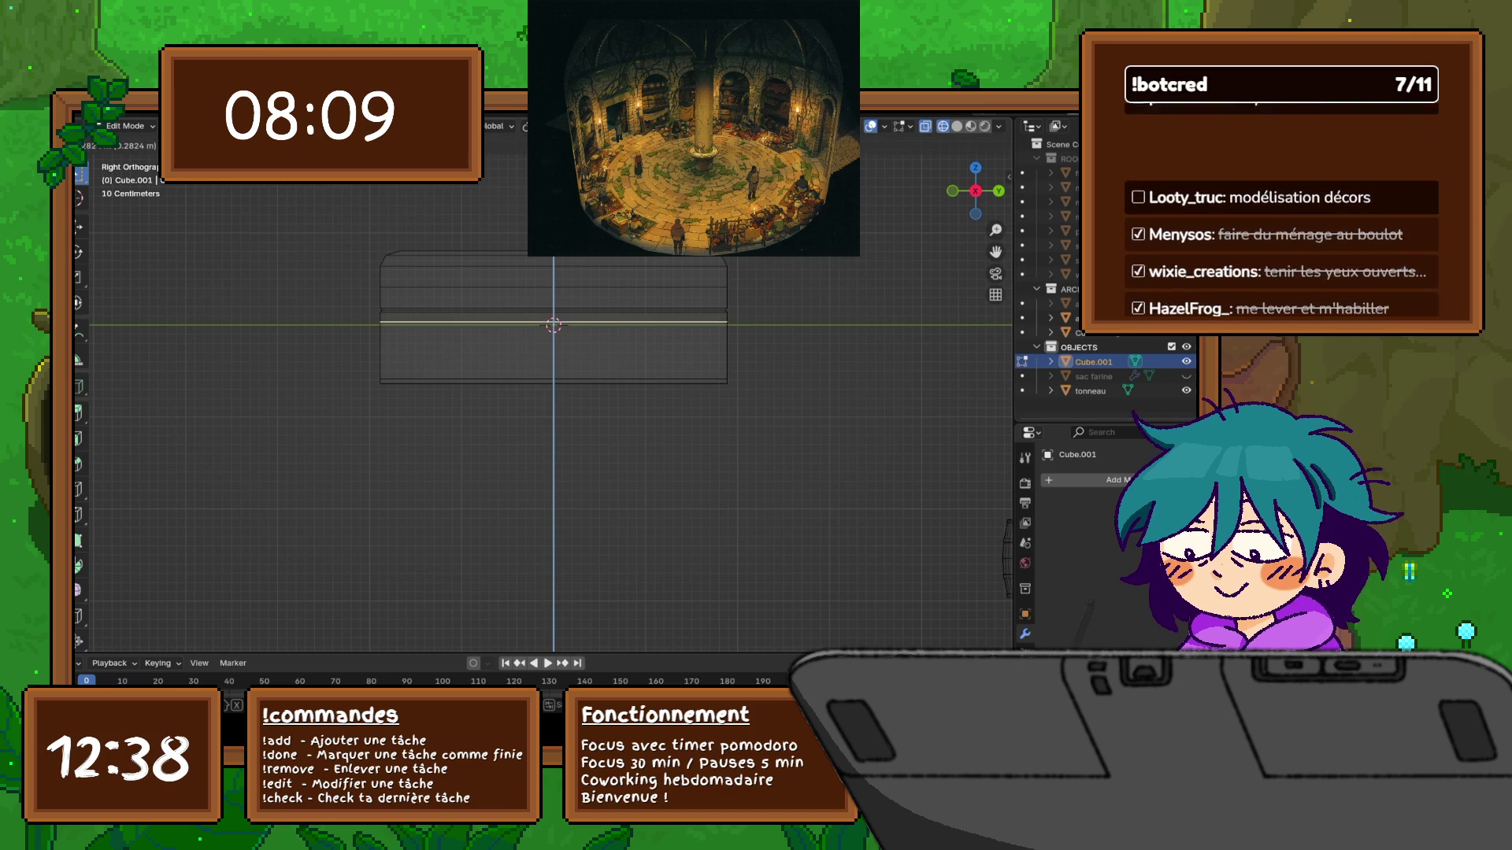
key(Return)
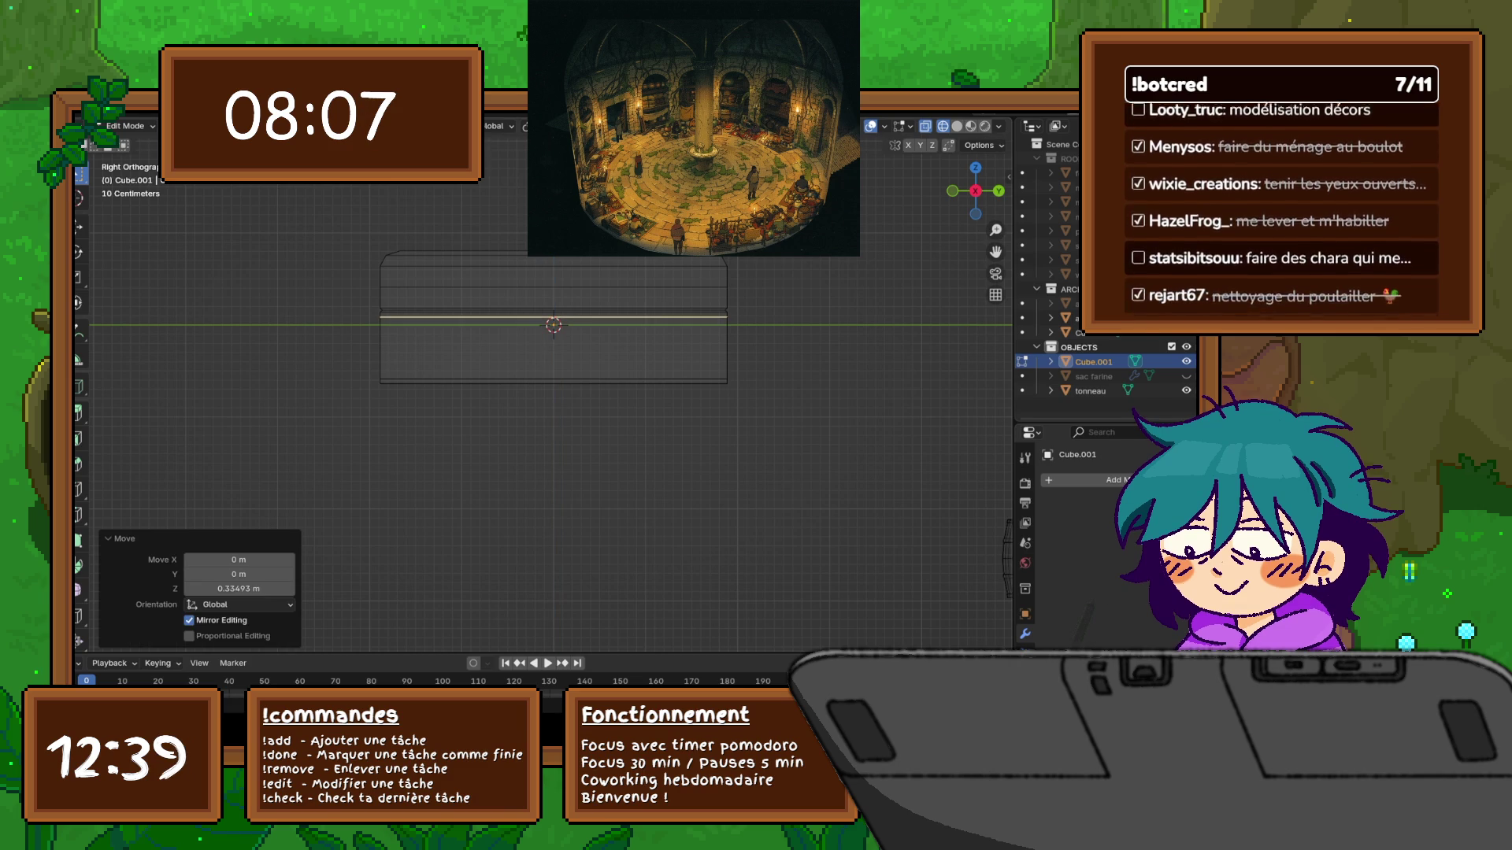
key(g)
key(z)
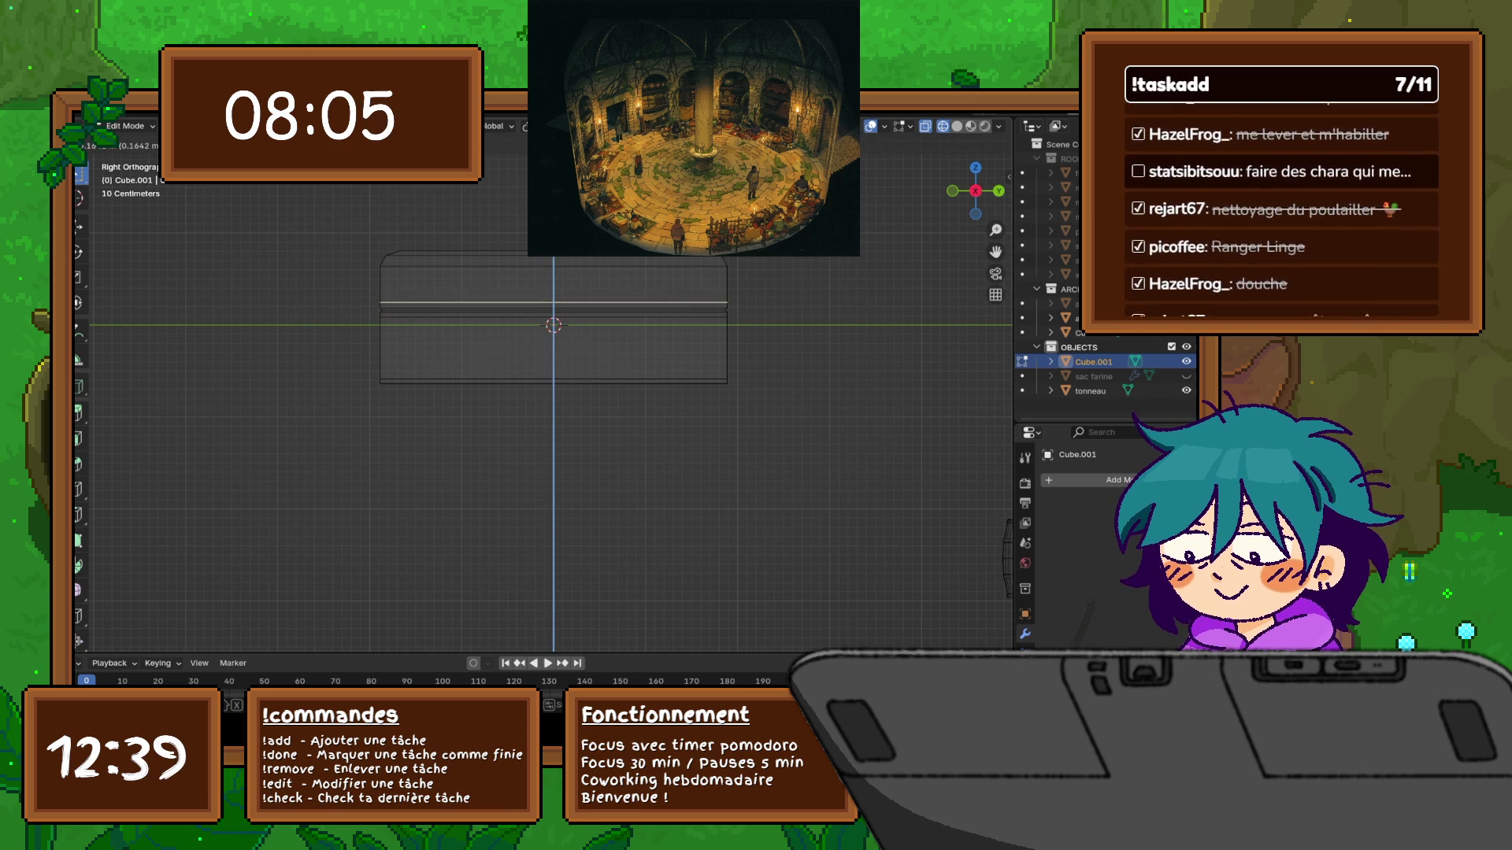
key(Return)
scroll(552, 385, up, 2)
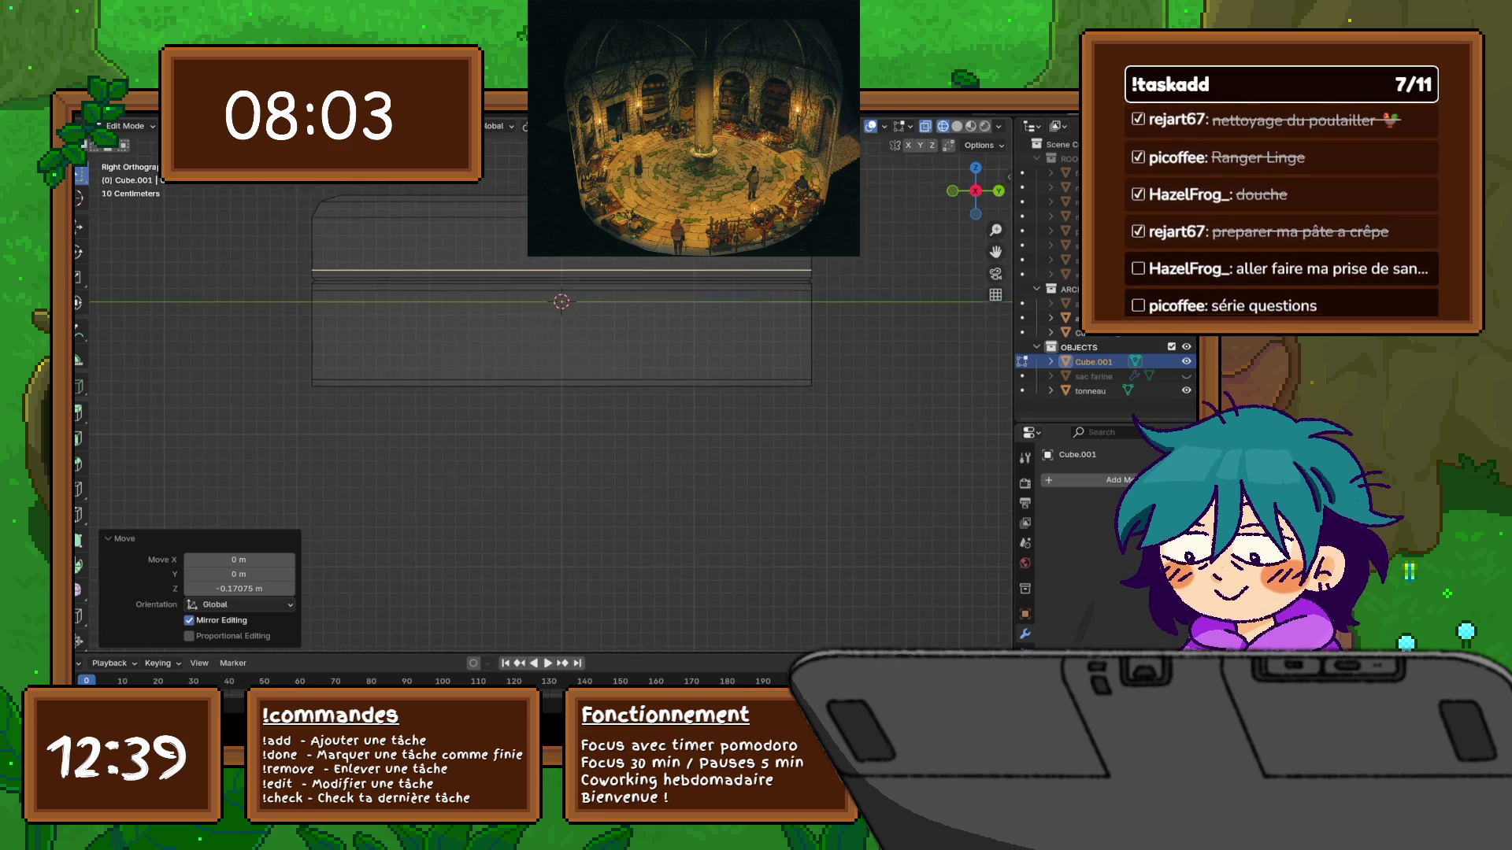
scroll(560, 355, up, 1)
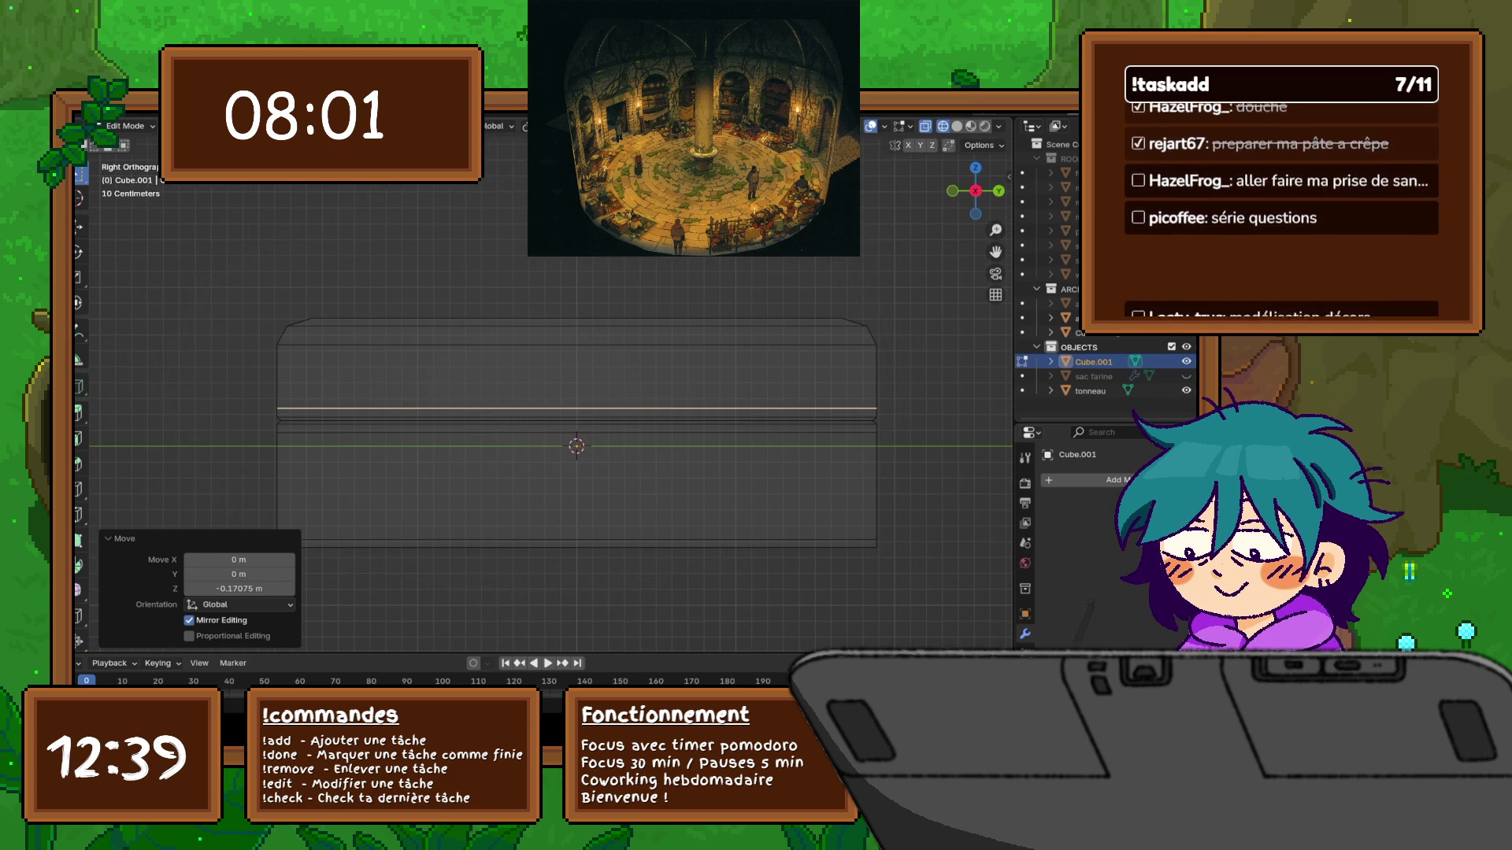
click(576, 377)
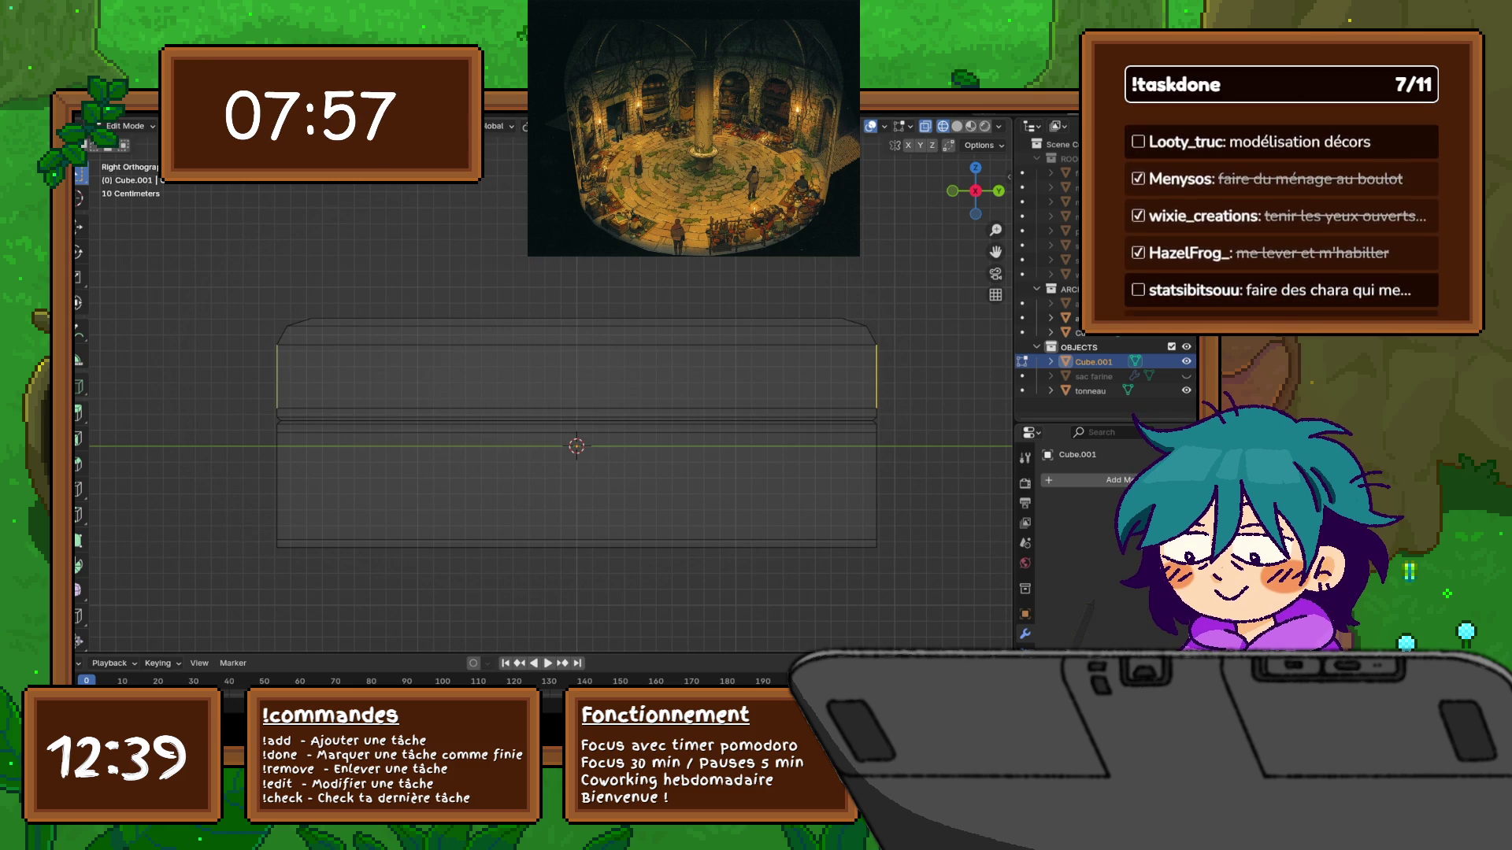
Subdivide the lid's front face and raise the new middle edge 0.15962 m along Z
right_click(518, 373)
click(519, 277)
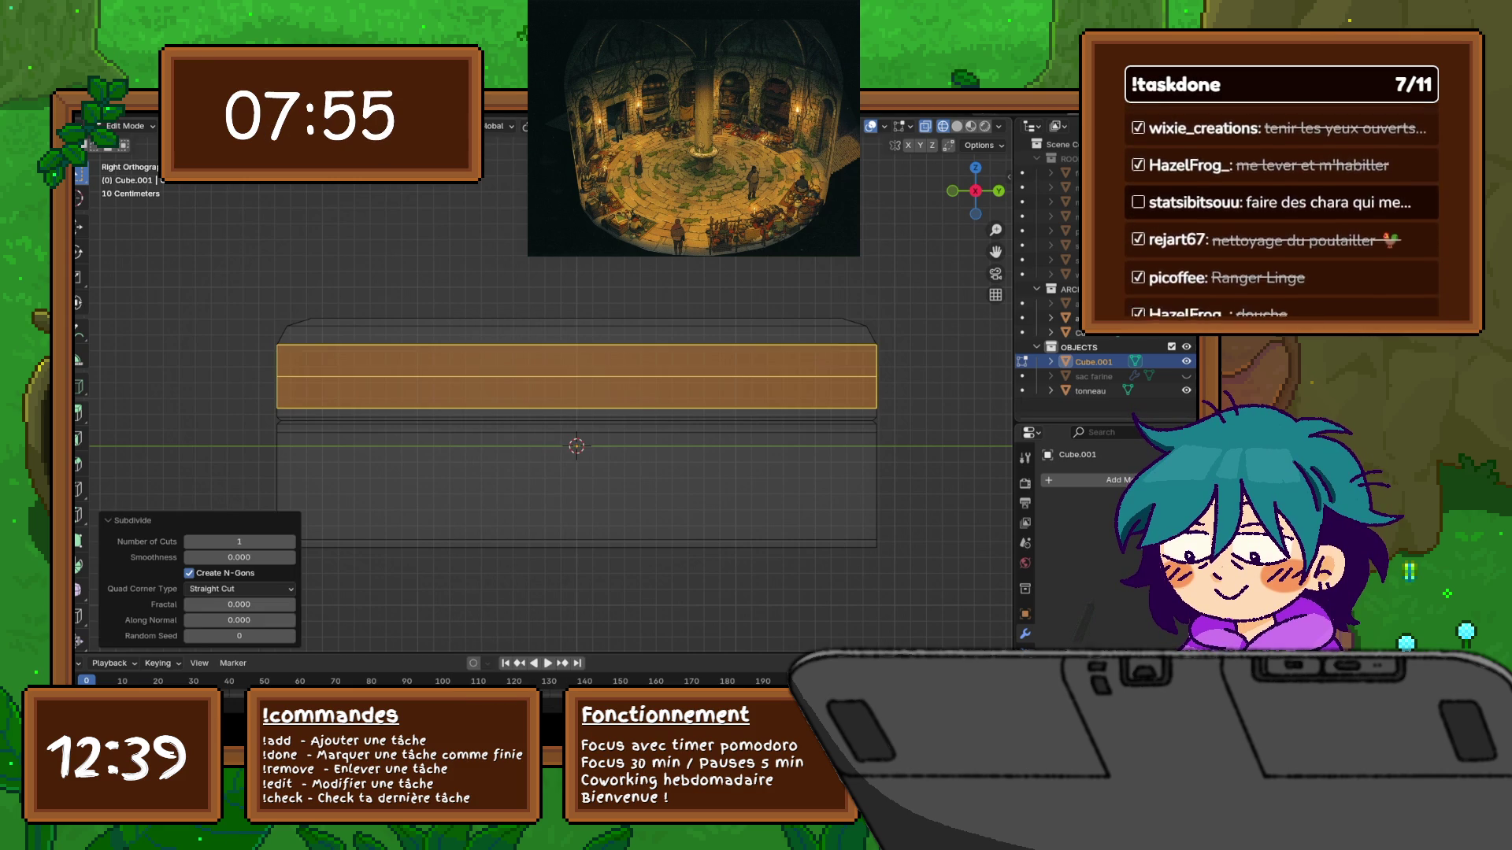
click(576, 375)
key(g)
key(z)
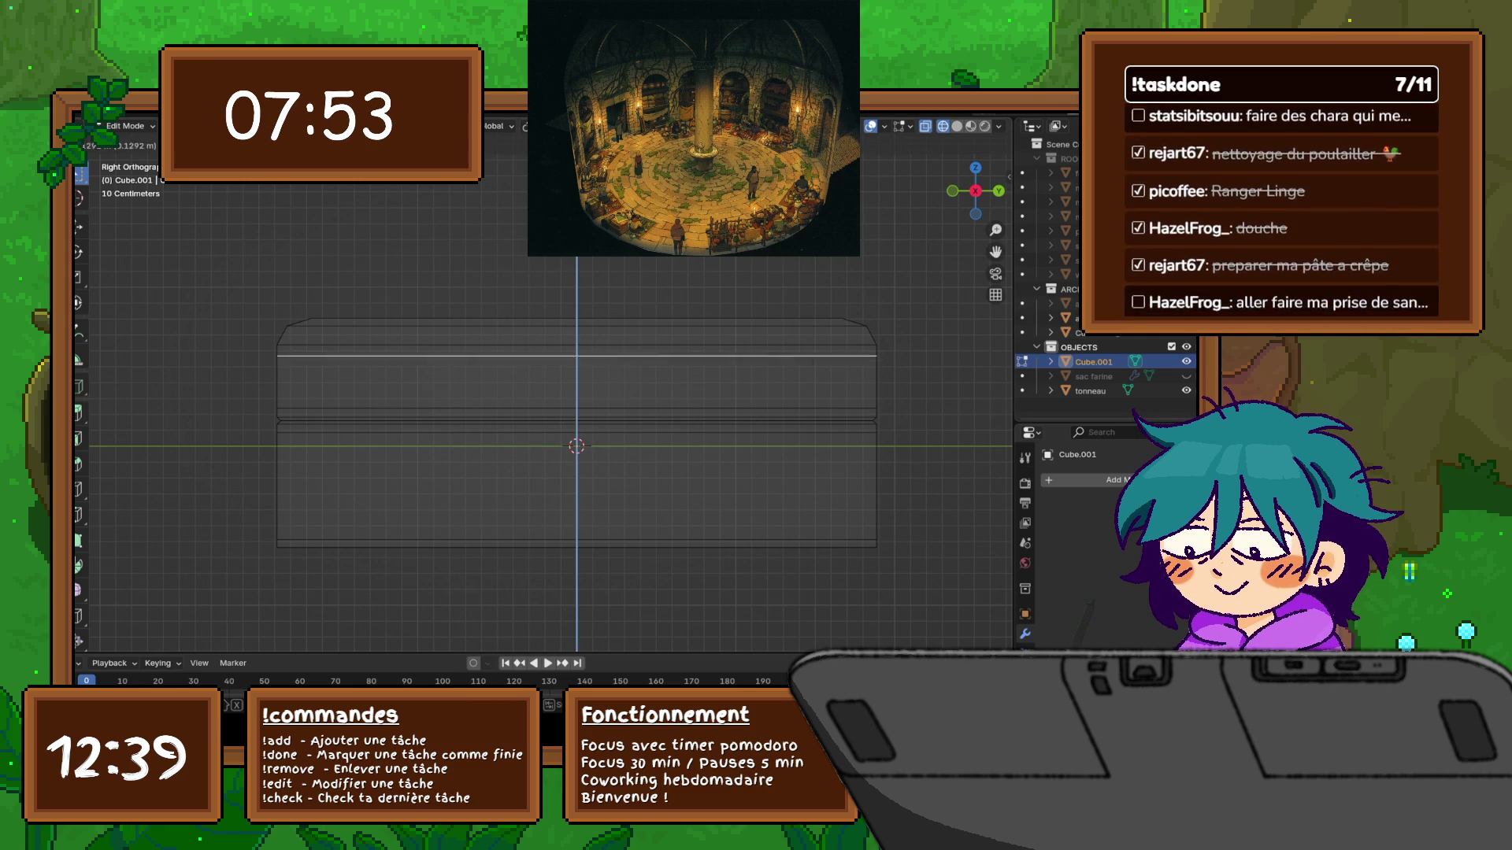
key(Return)
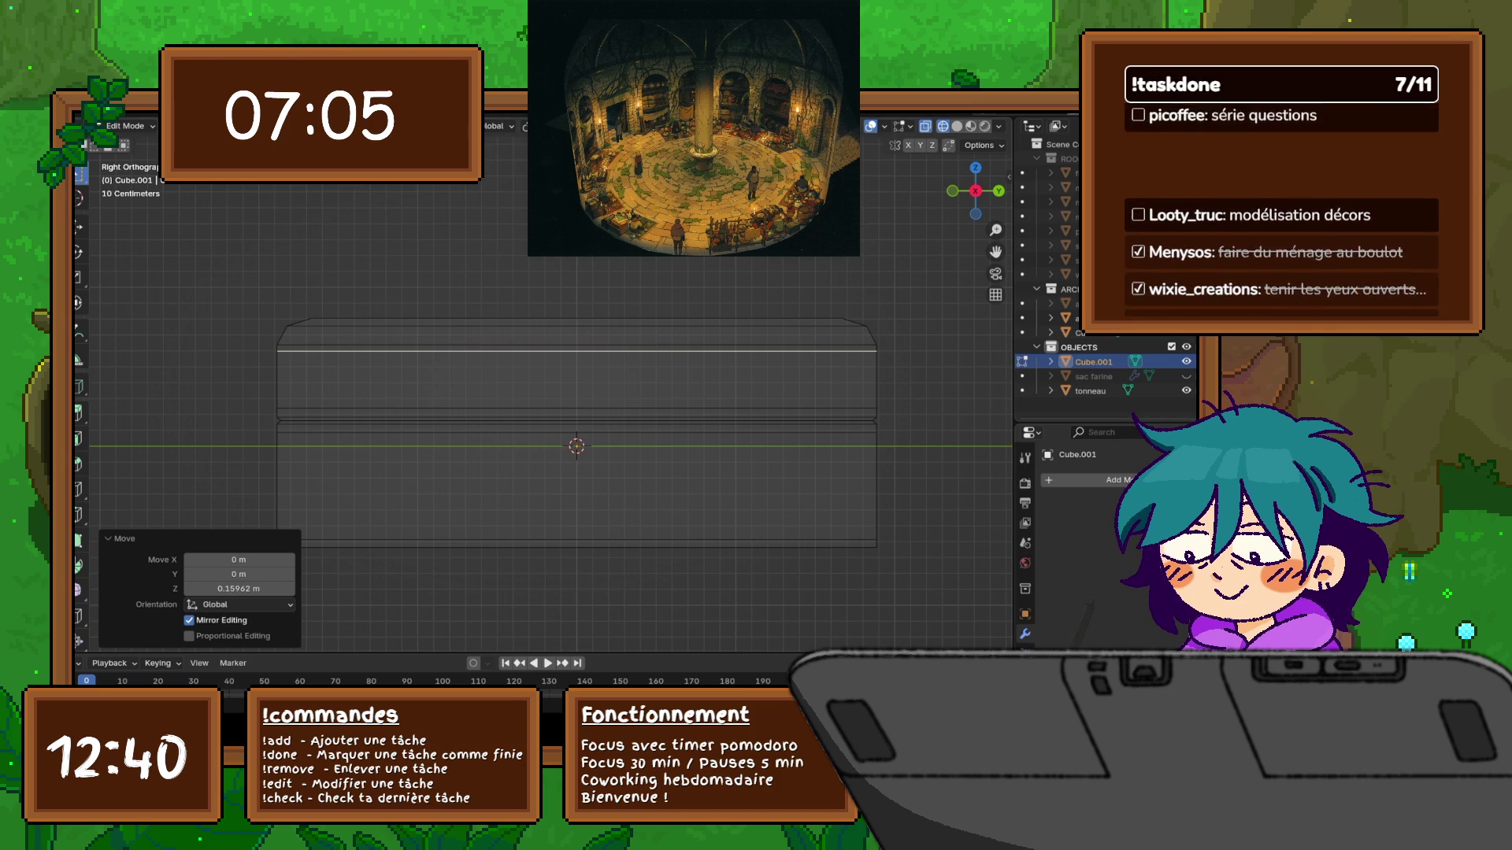
scroll(551, 404, down, 1)
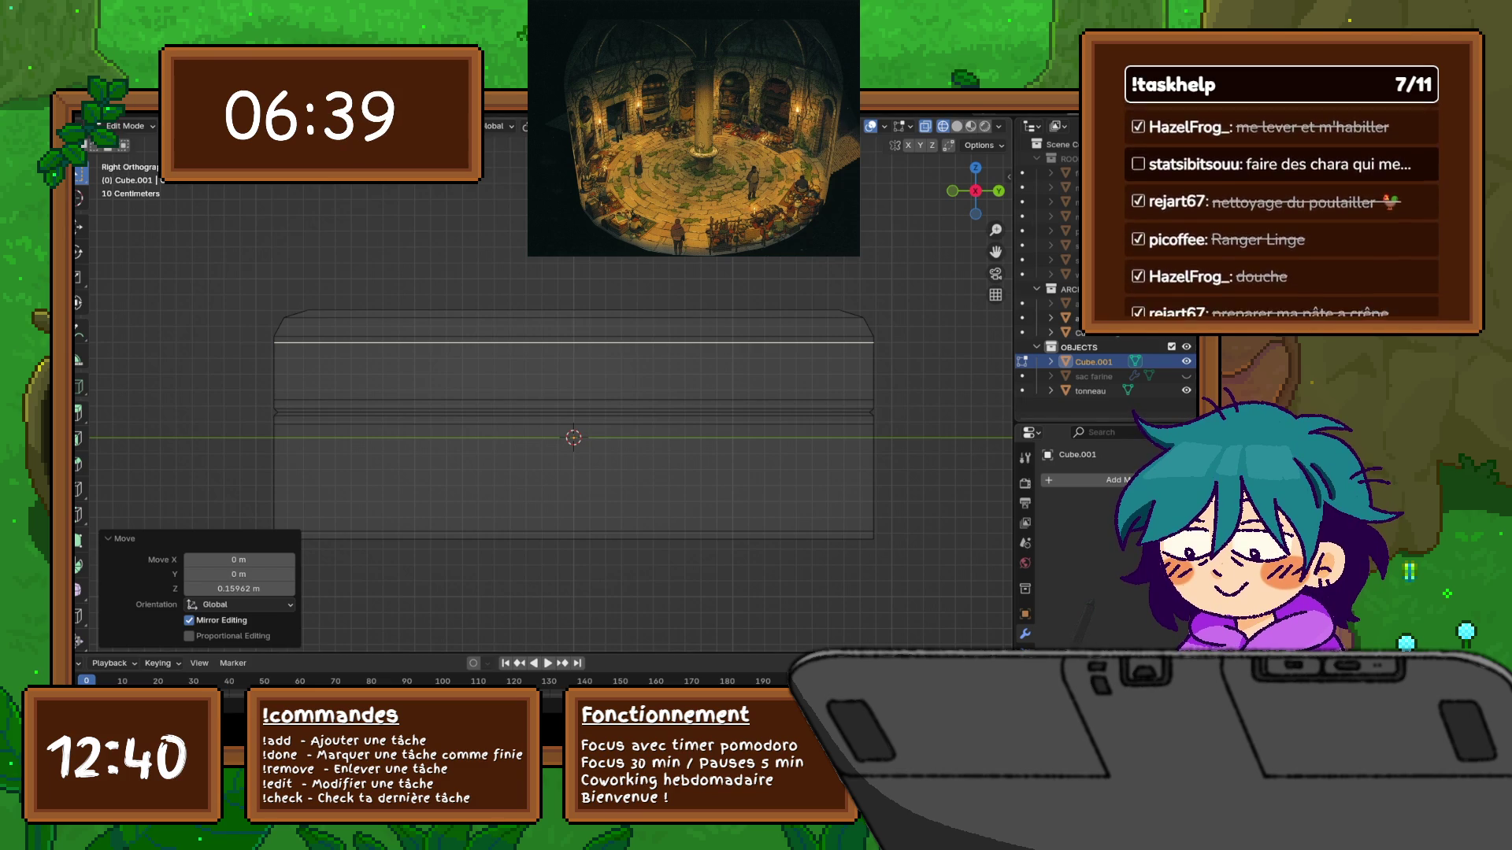
middle_drag(552, 394, 563, 465)
Orbit to an angled view of the chest, switch to Solid shading, and bring up Add Mesh
scroll(552, 410, down, 5)
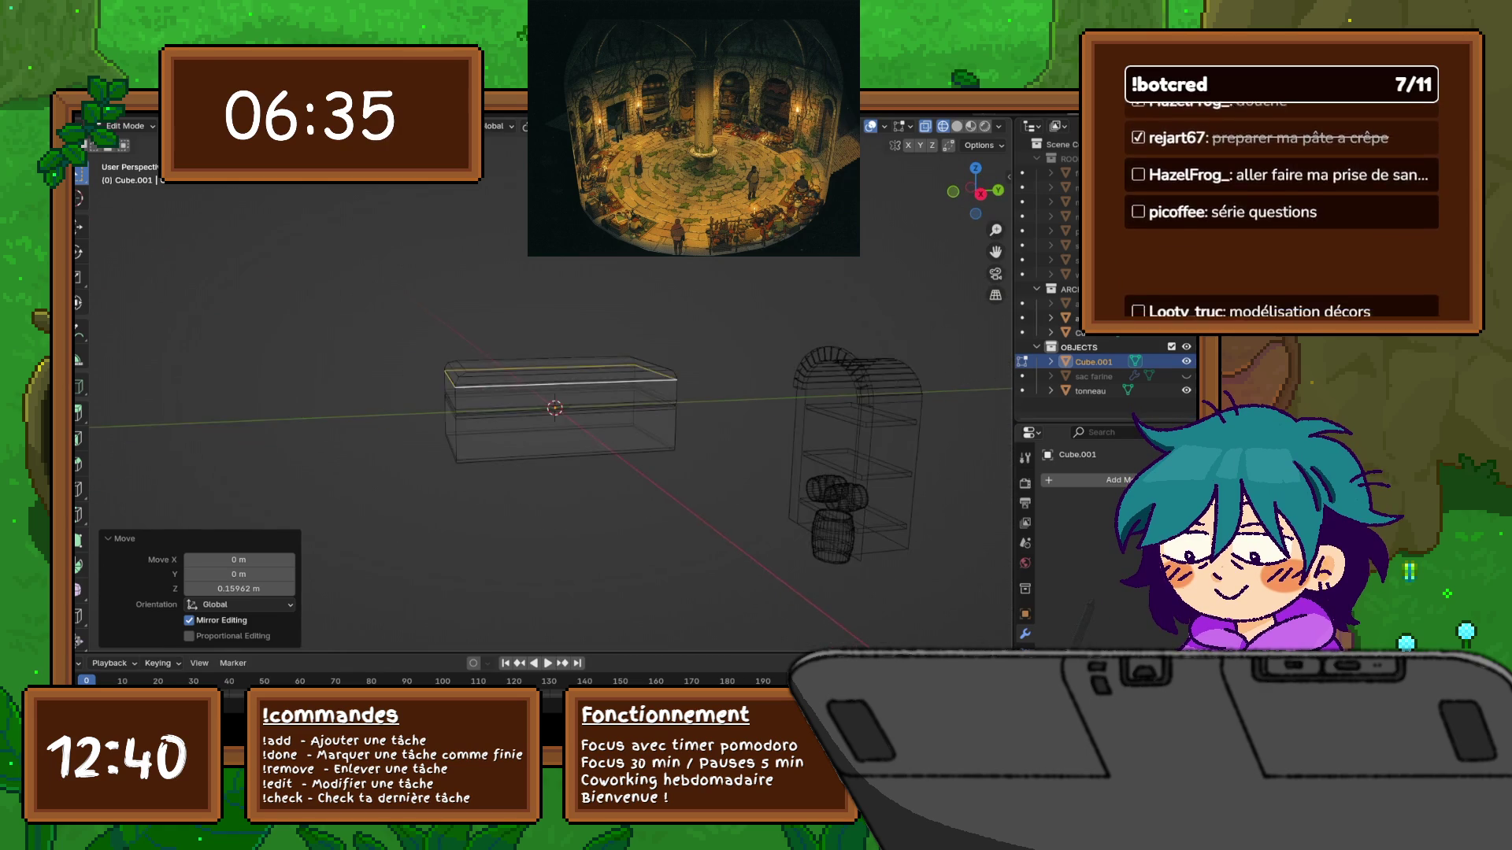
scroll(551, 393, up, 5)
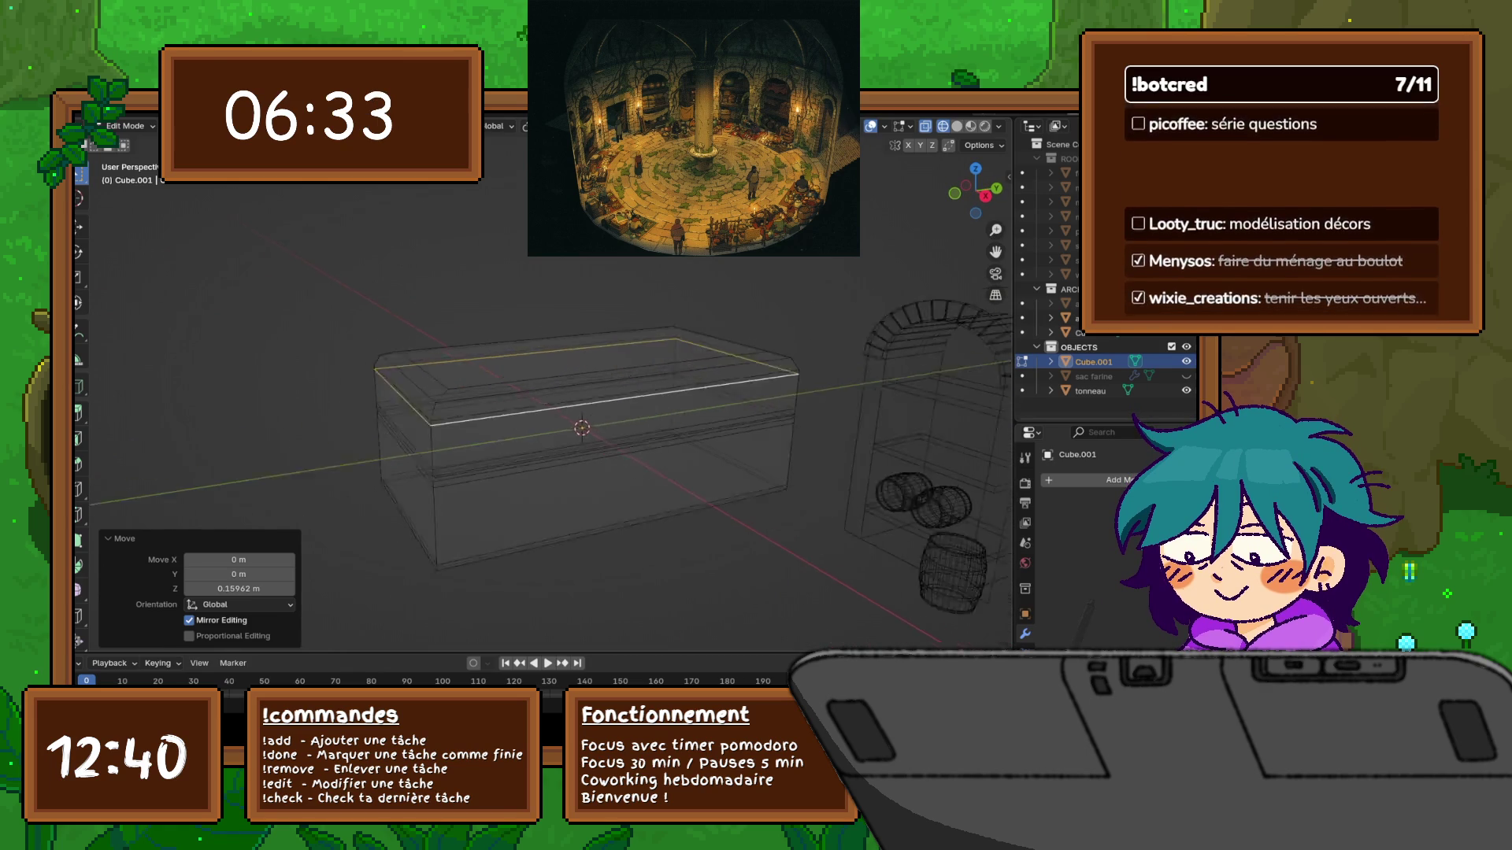
middle_drag(504, 405, 504, 441)
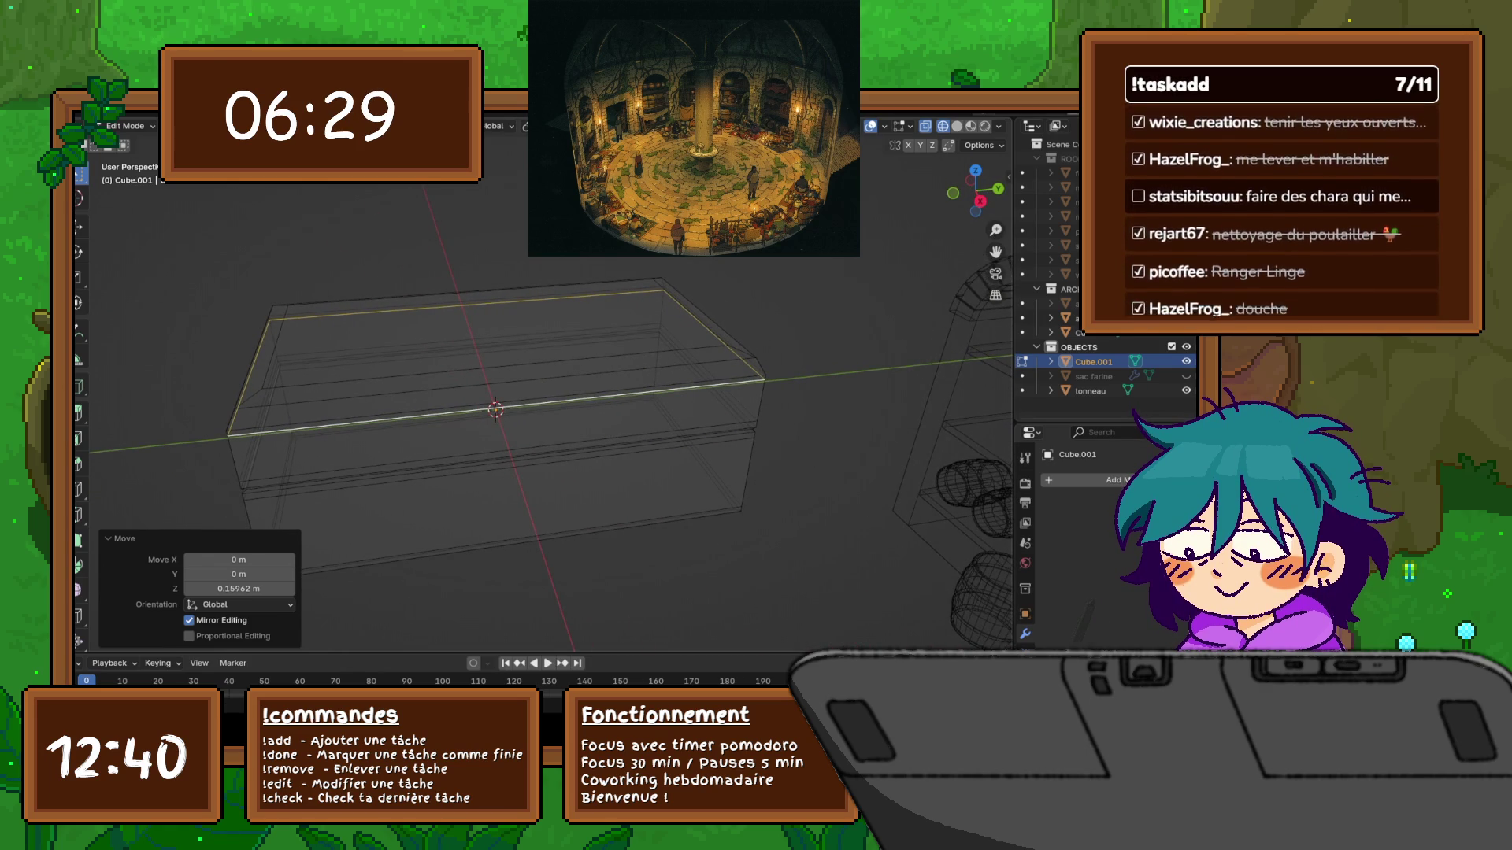
mouse_move(504, 410)
middle_down()
mouse_move(299, 416)
mouse_move(300, 346)
mouse_move(425, 351)
middle_up()
key(shift+z)
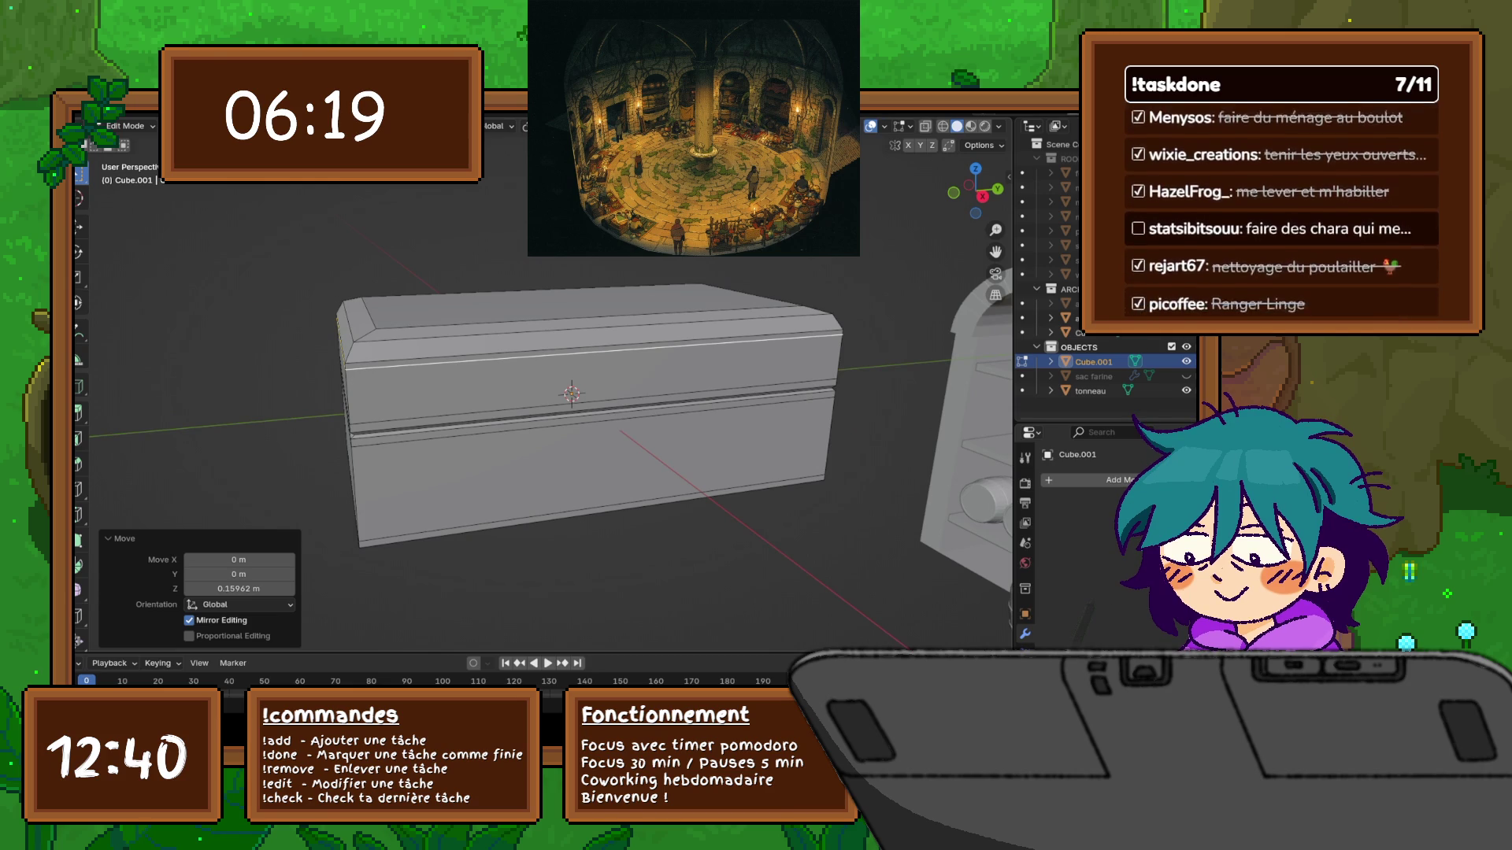
key(shift+a)
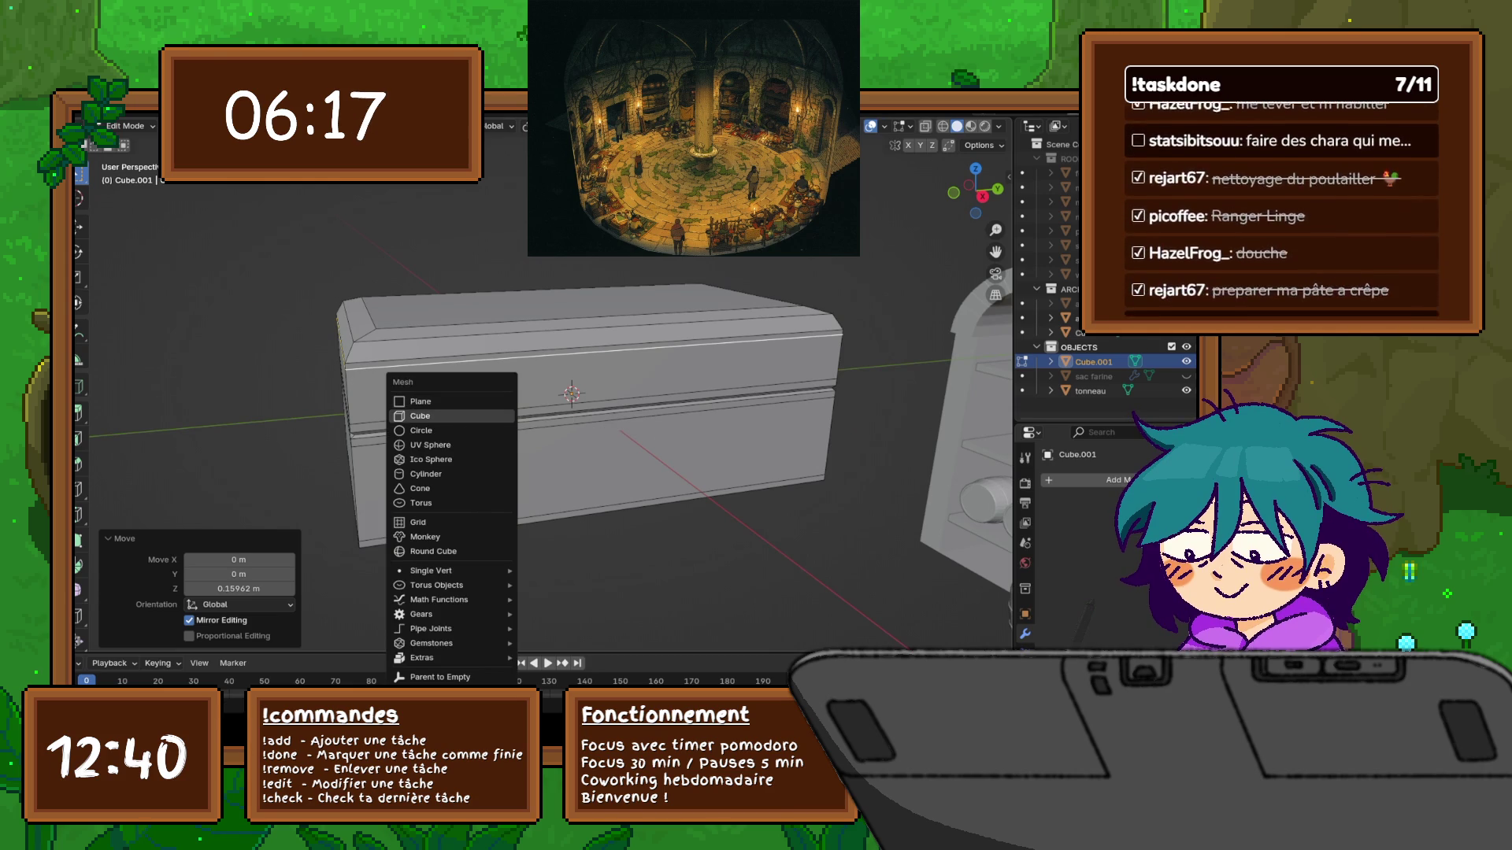
Add a cube to the chest mesh and move it along X out beside the chest
key(Return)
key(ctrl+z)
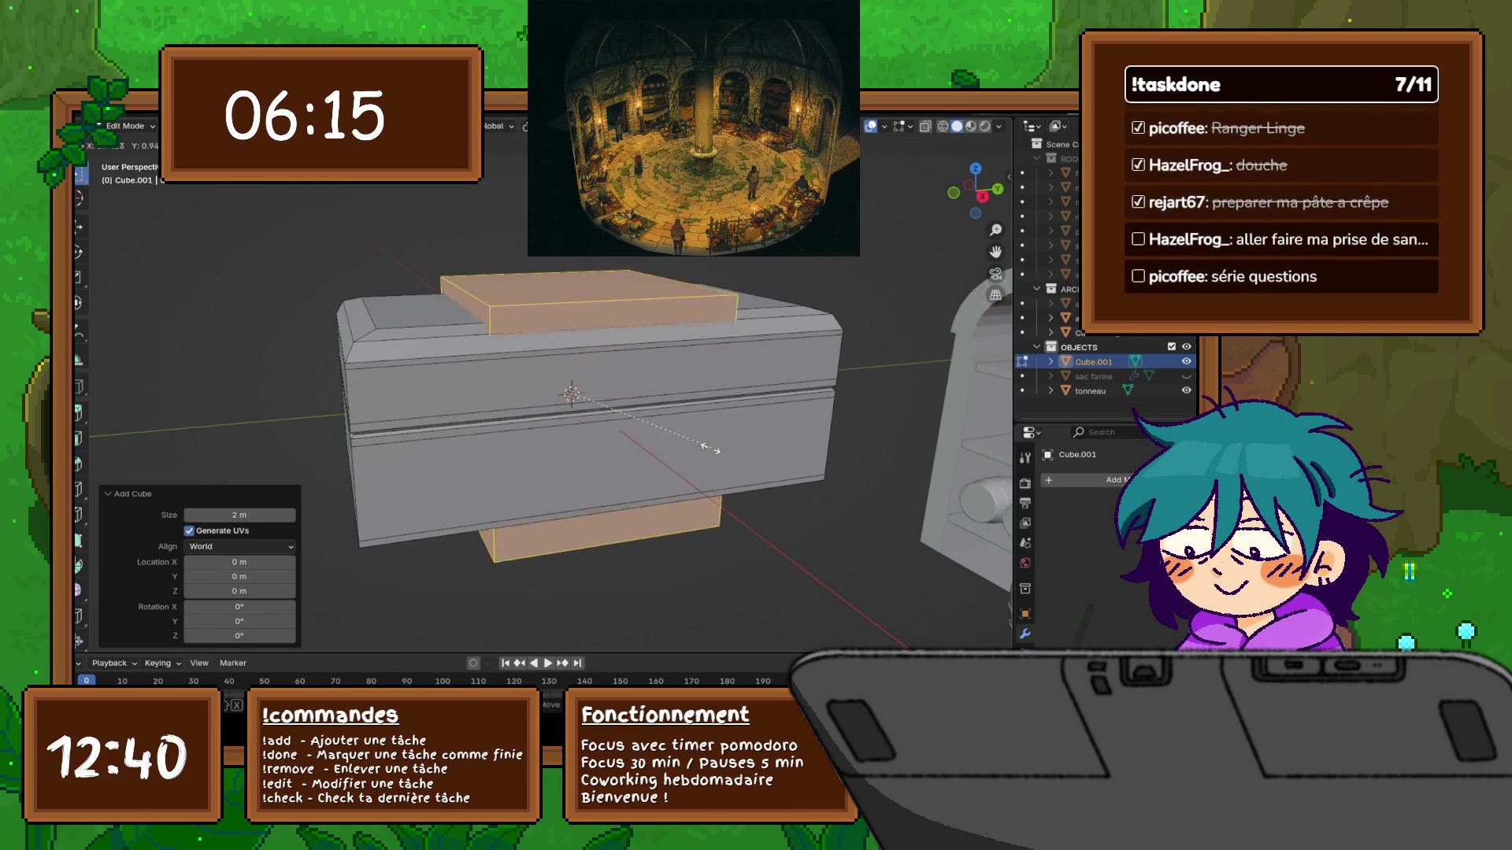
key(ctrl+shift+z)
key(g)
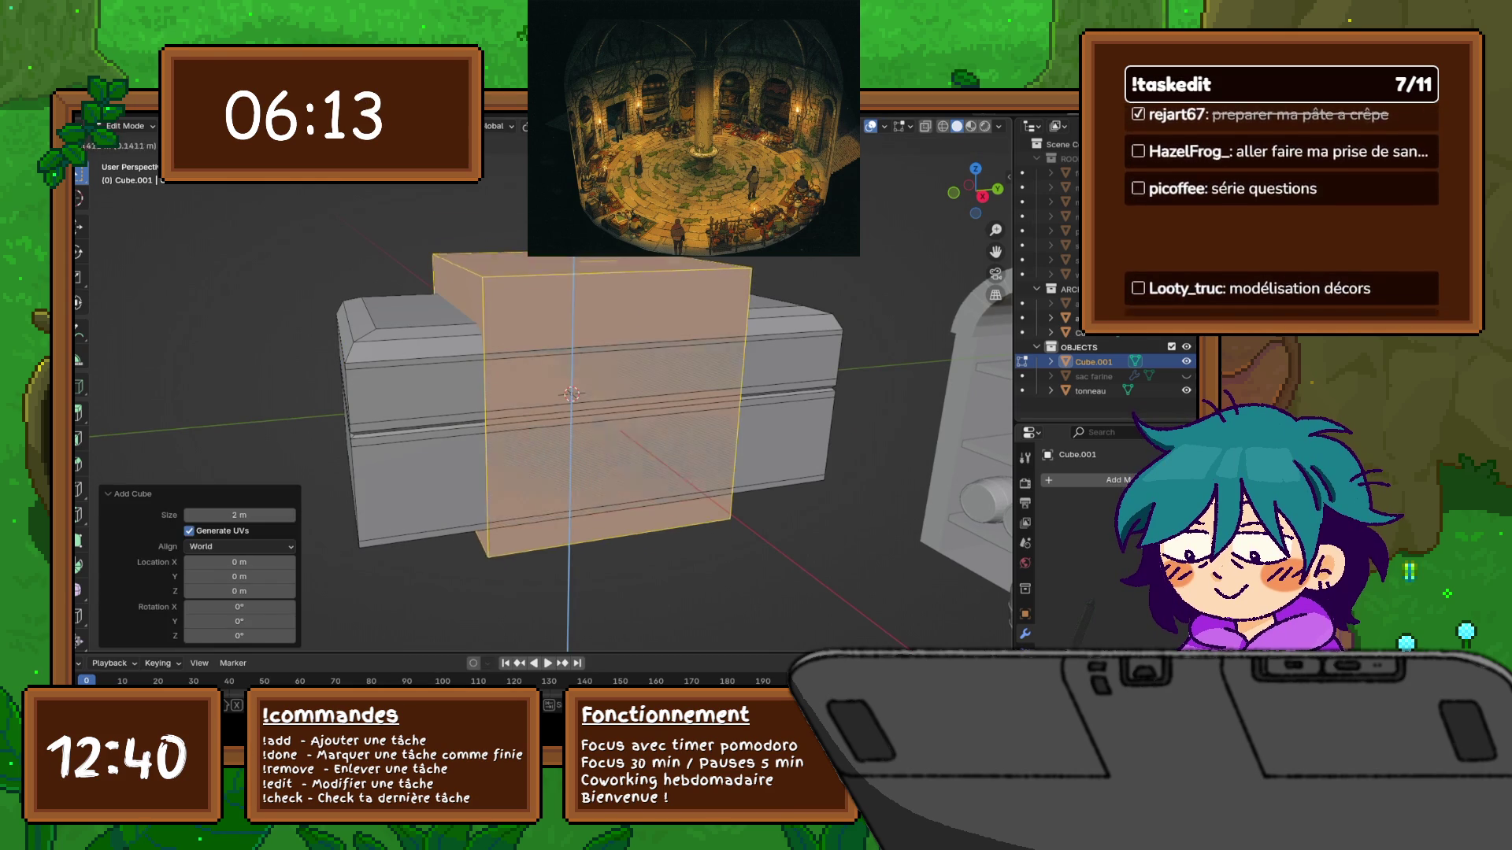
key(Escape)
key(g)
key(x)
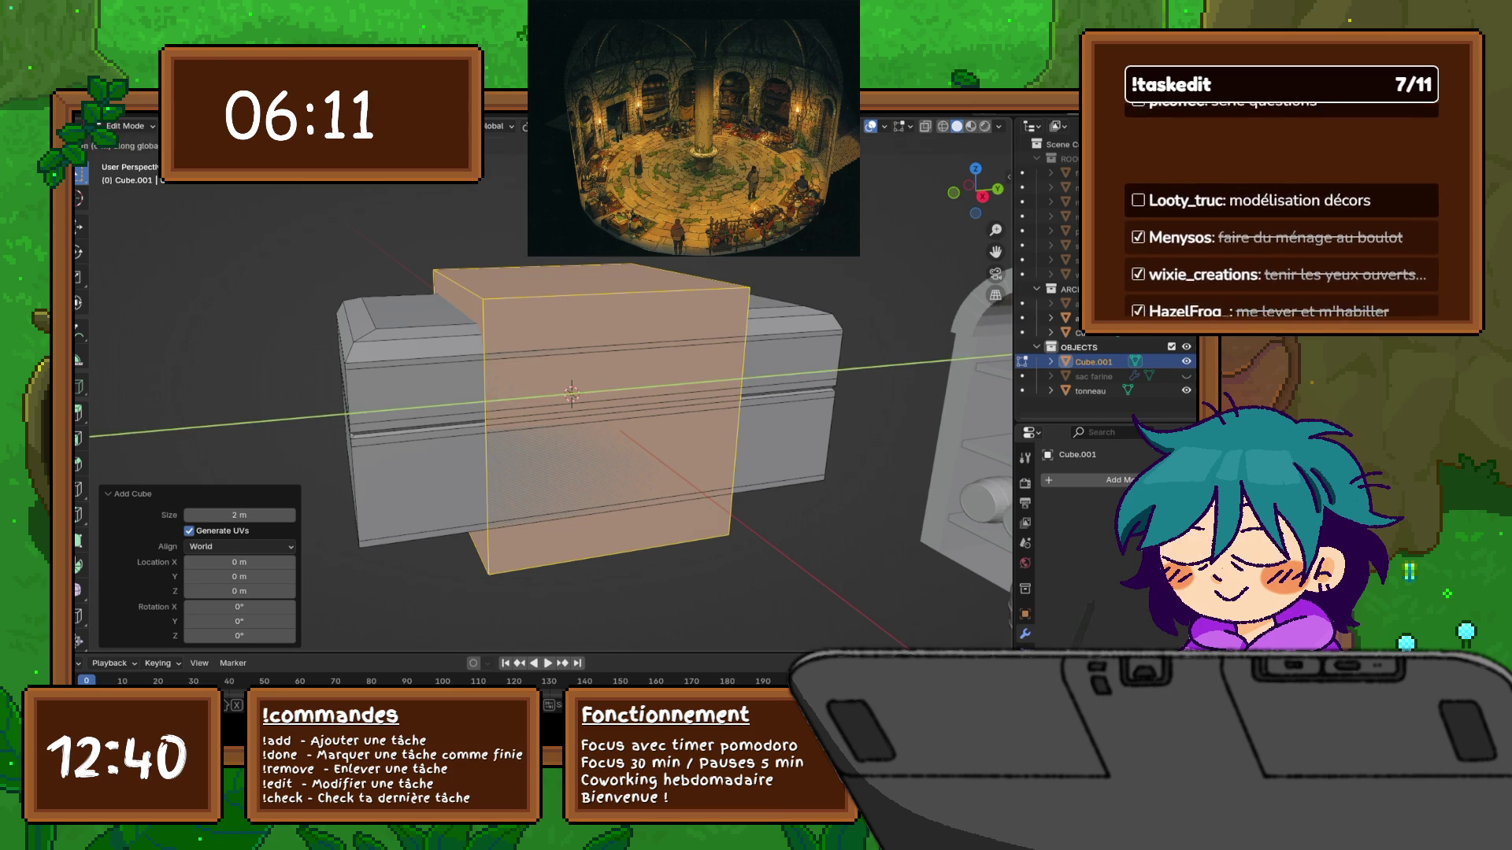
key(Escape)
key(g)
key(x)
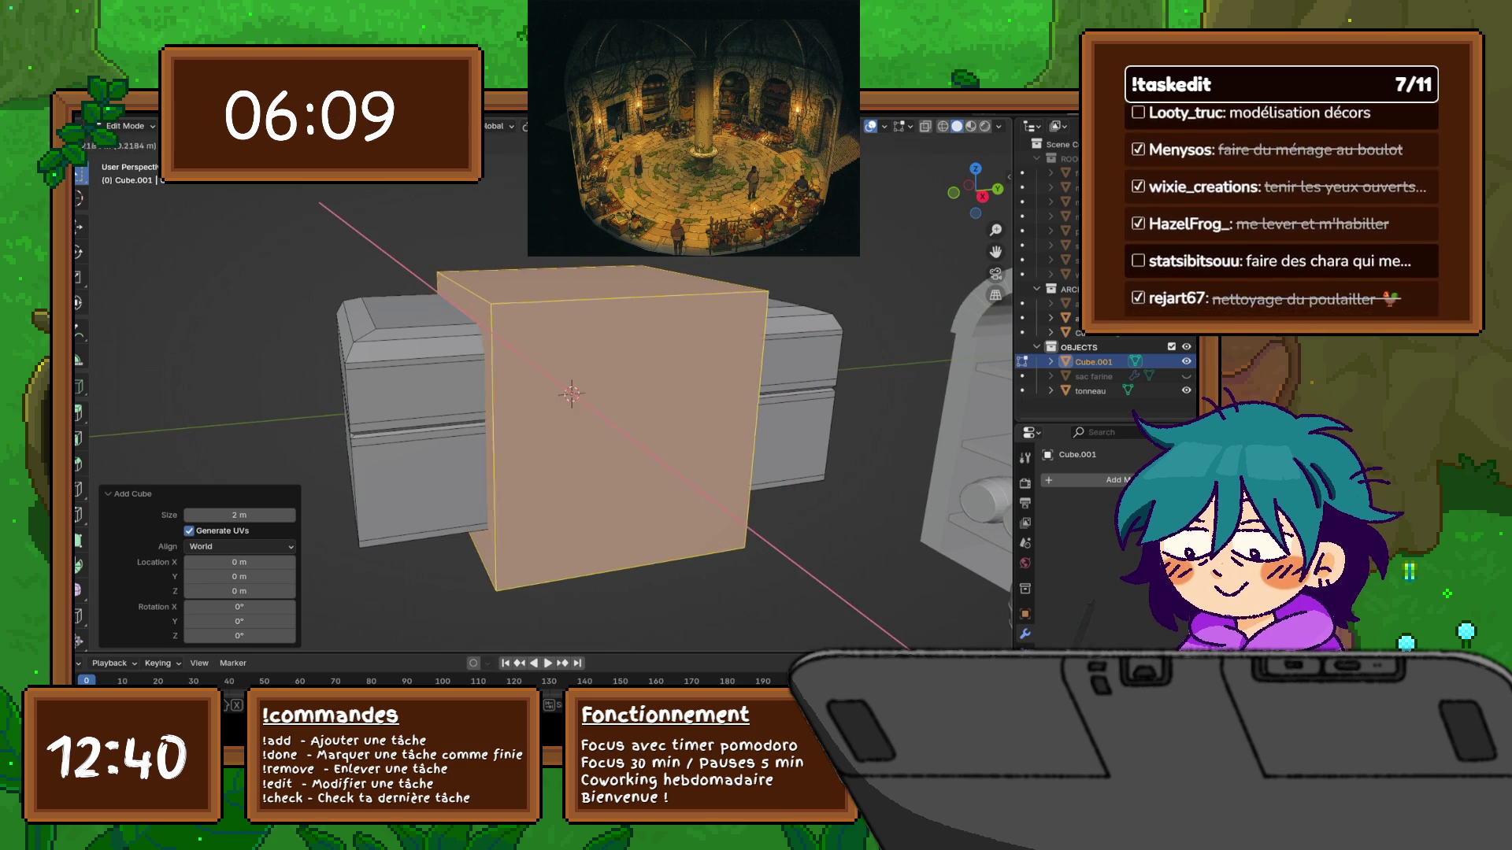
key(Return)
Shrink the cube, stretch it along Z and thin it along X into a plank
key(s)
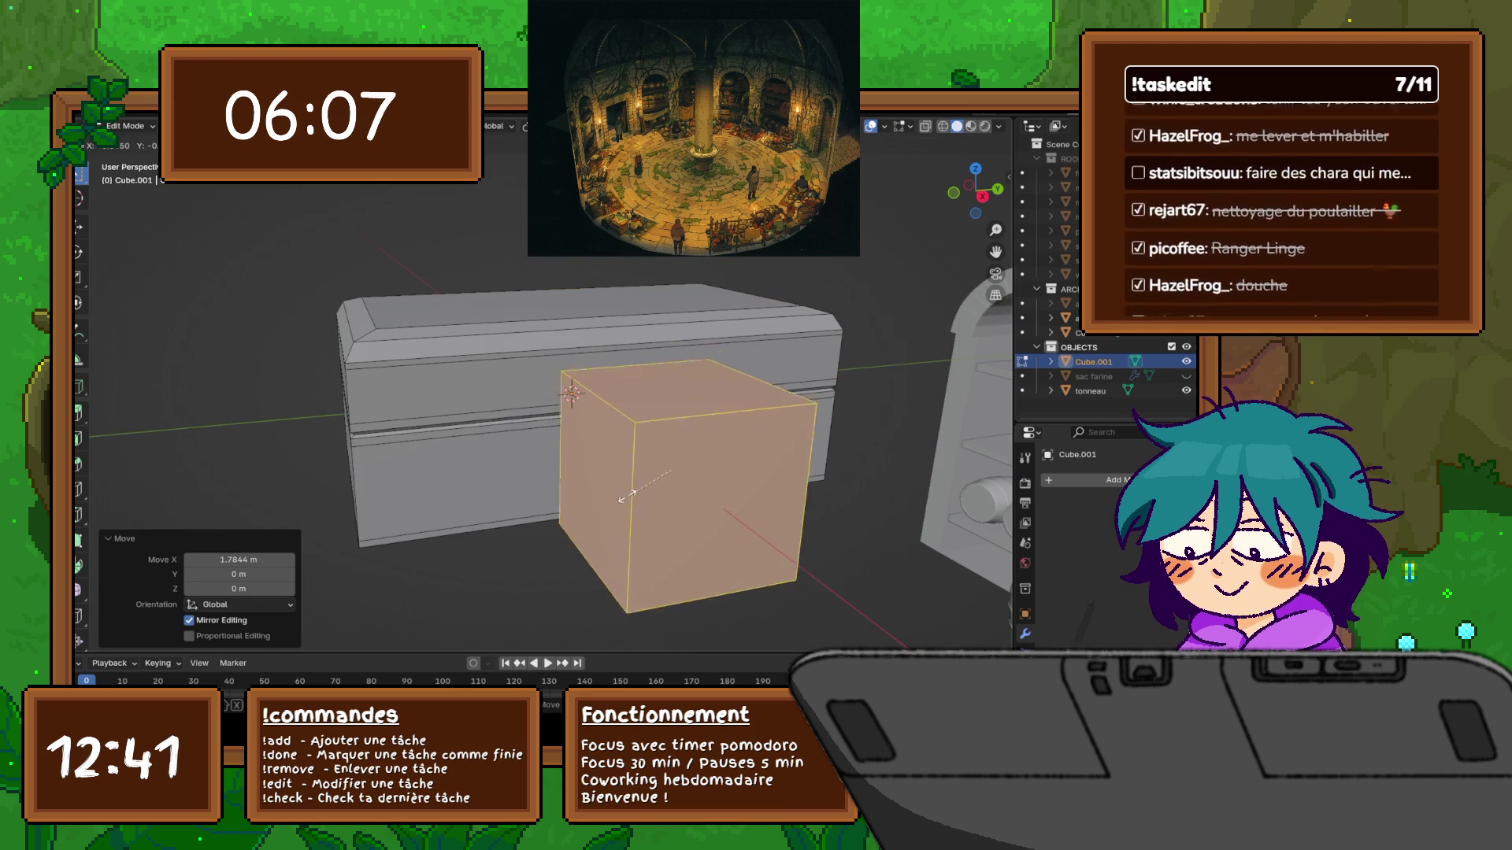
click(676, 473)
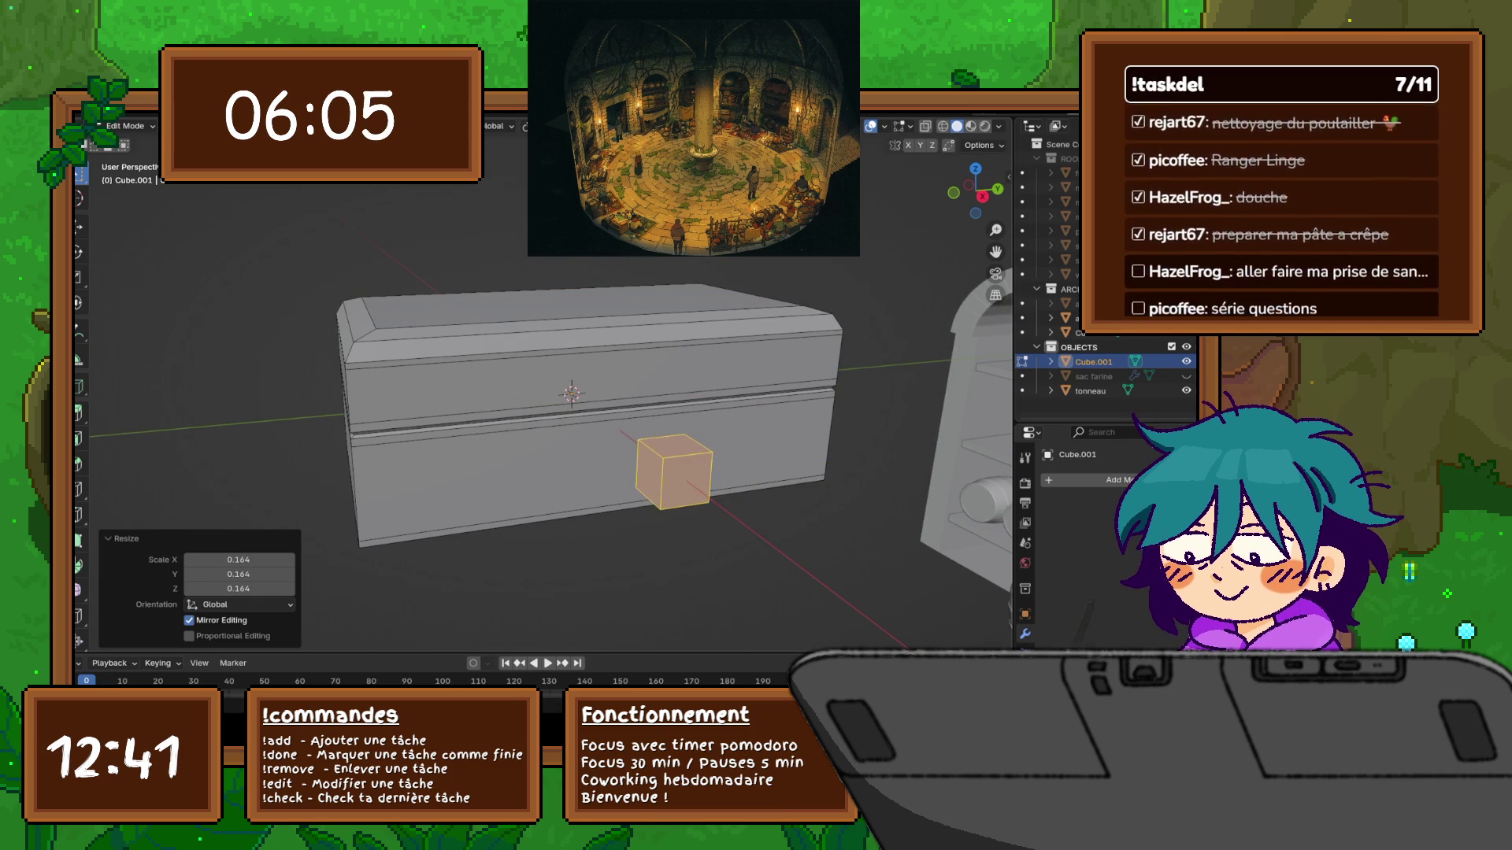
key(s)
key(z)
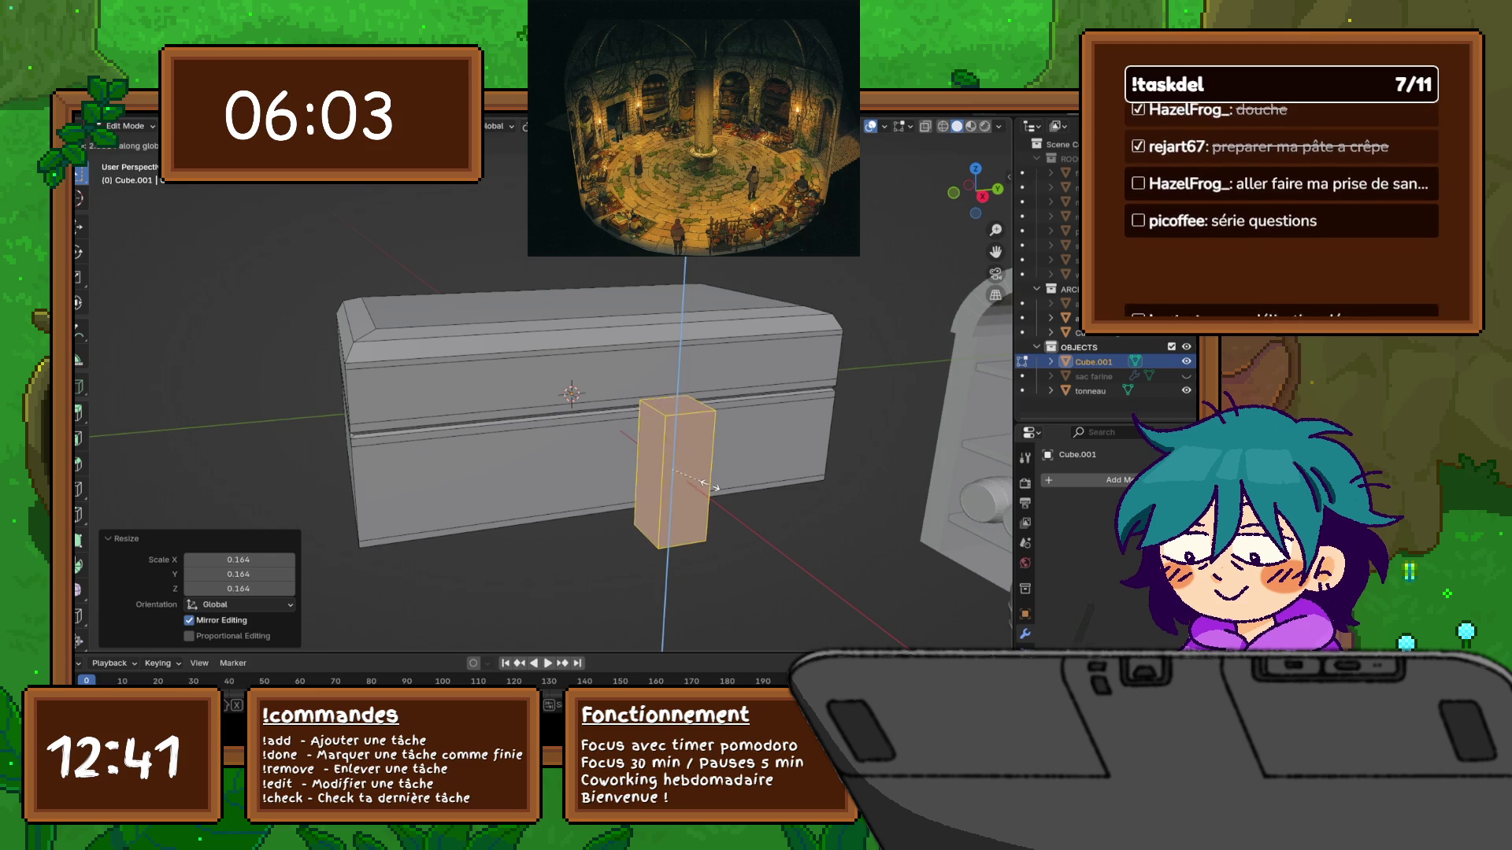
click(699, 480)
key(s)
key(x)
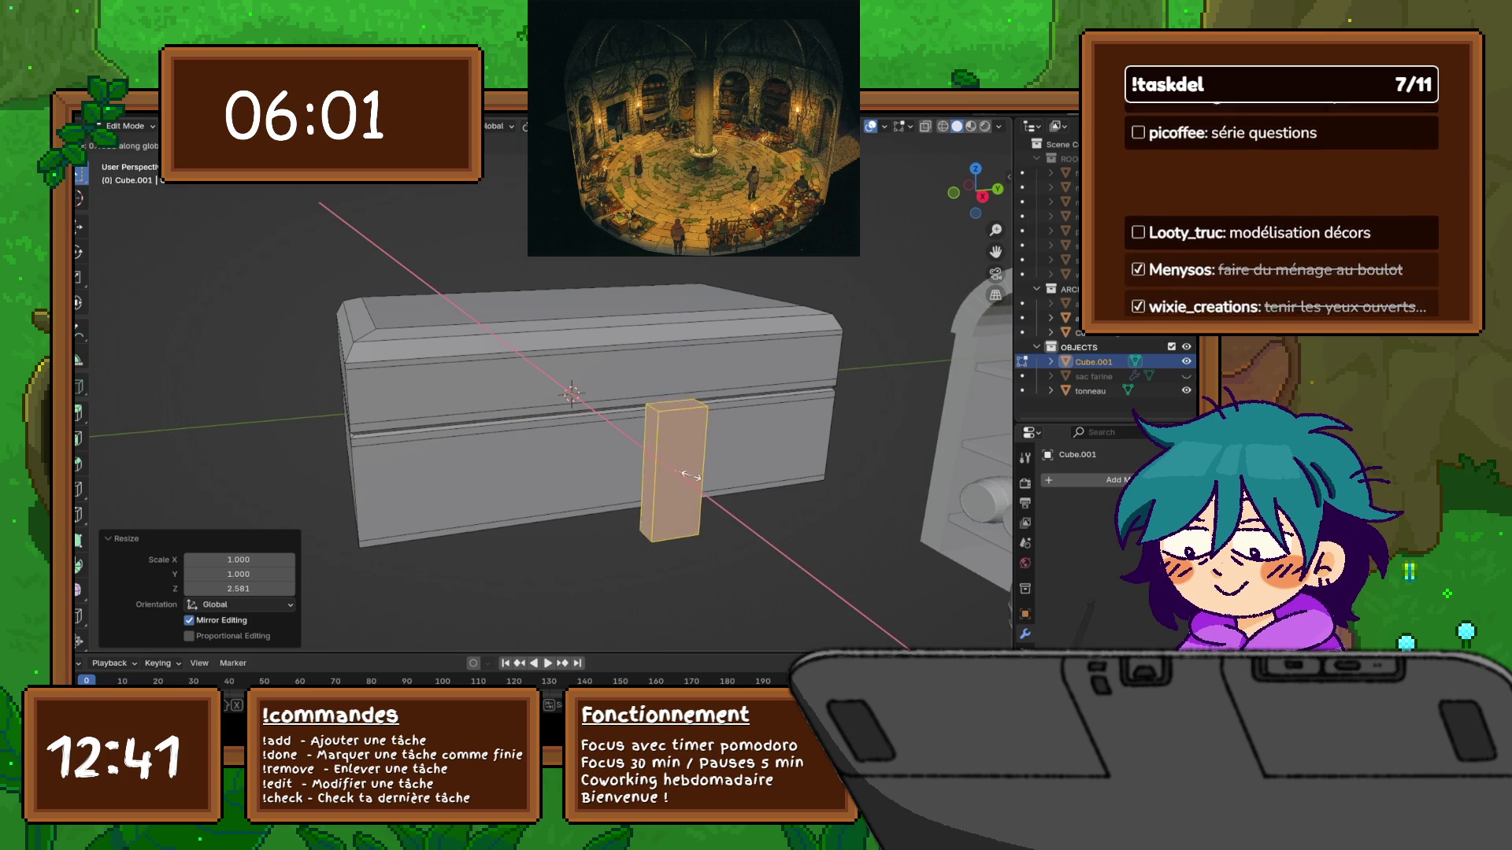
click(682, 467)
middle_drag(682, 467, 590, 459)
Move the thin plank along X and Z until it sits against the chest front
key(g)
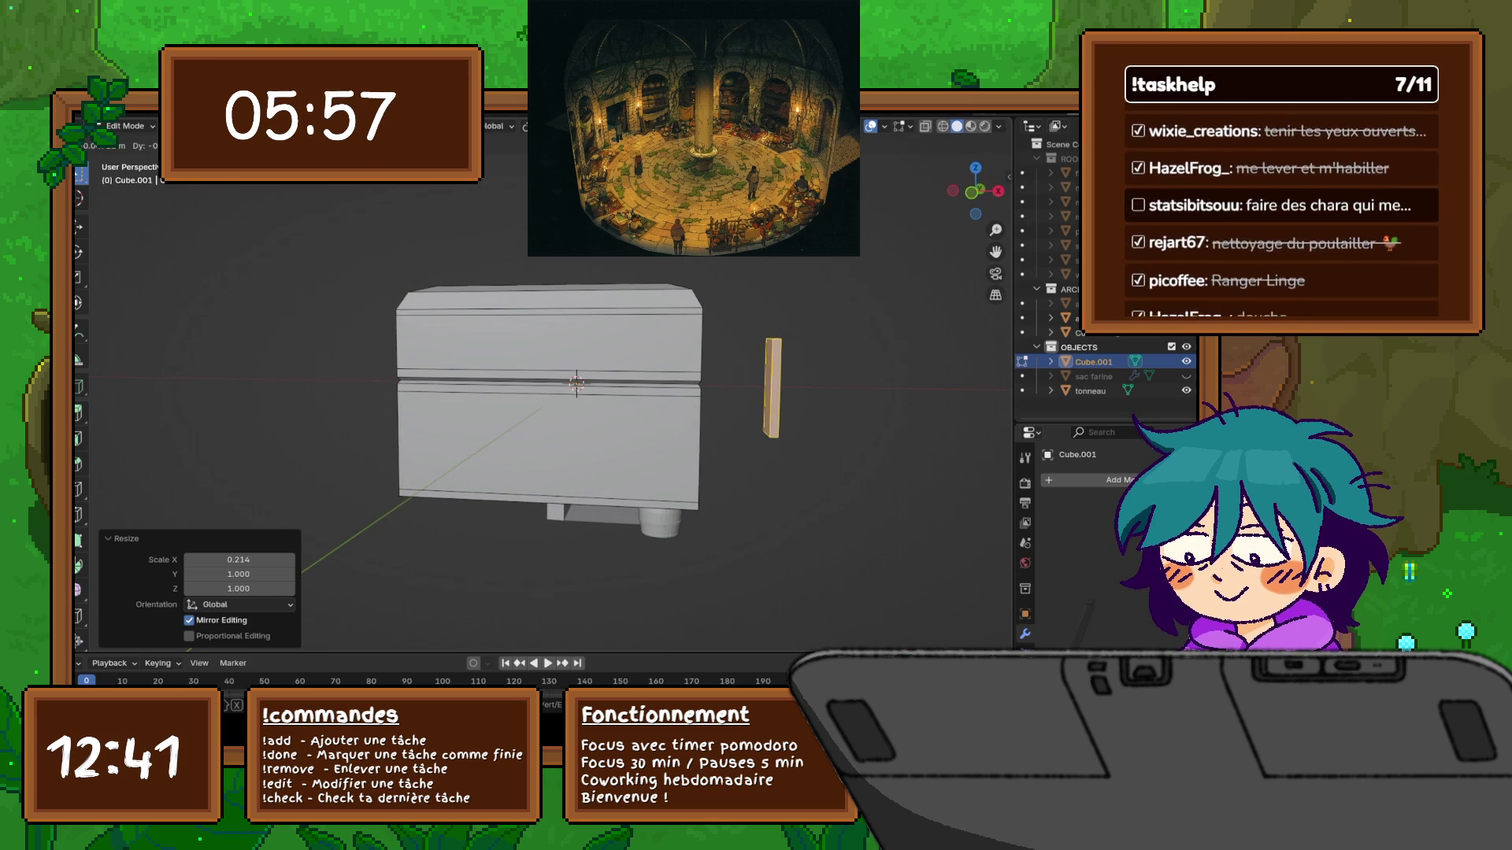
key(z)
key(x)
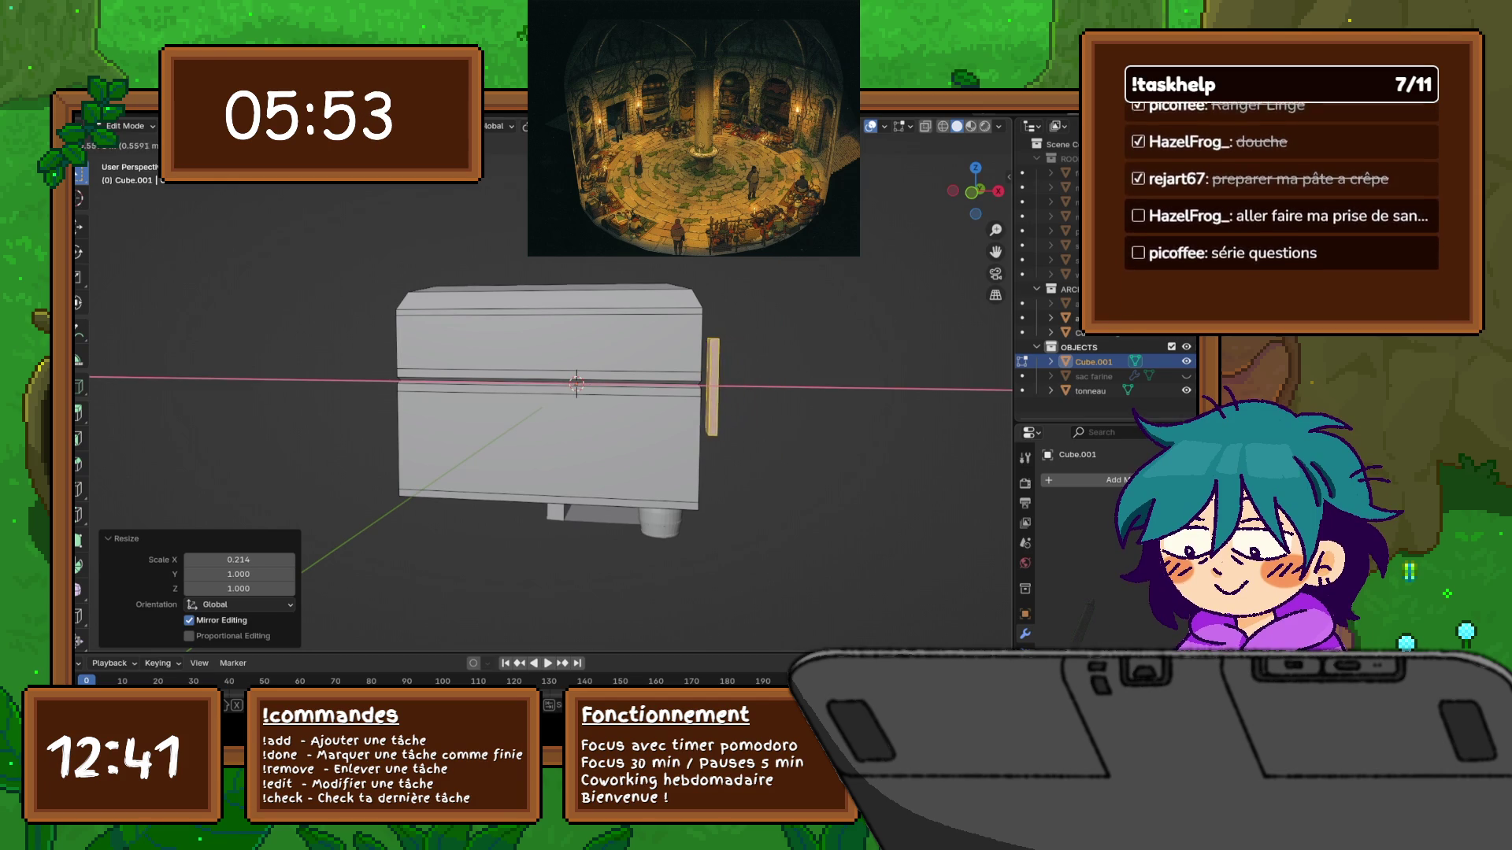
key(Return)
middle_drag(551, 394, 709, 394)
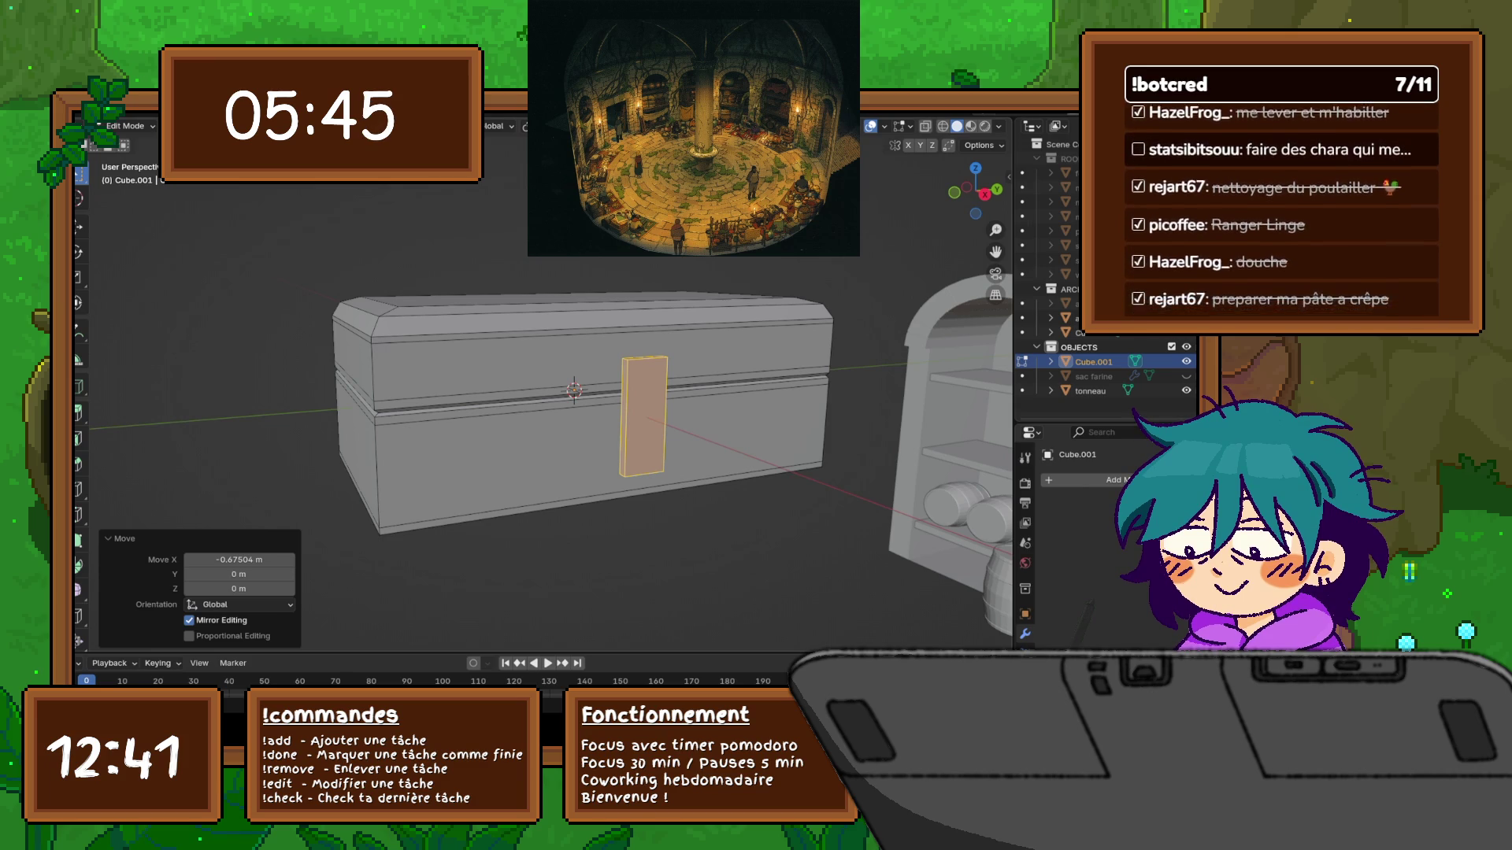
scroll(544, 425, up, 5)
mouse_move(551, 433)
middle_down()
mouse_move(614, 417)
mouse_move(583, 543)
mouse_move(660, 428)
middle_up()
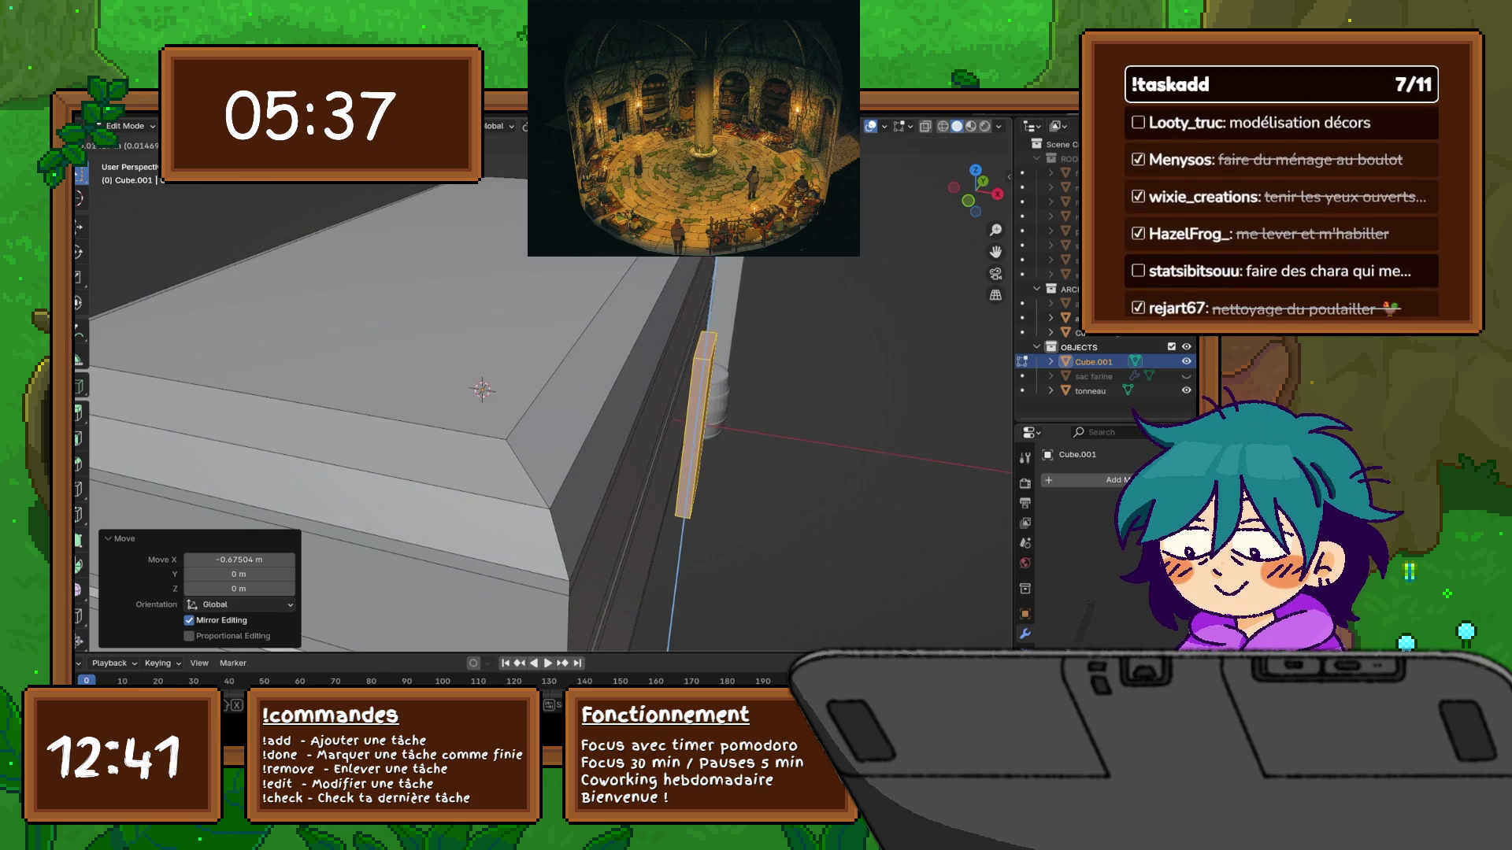
key(x)
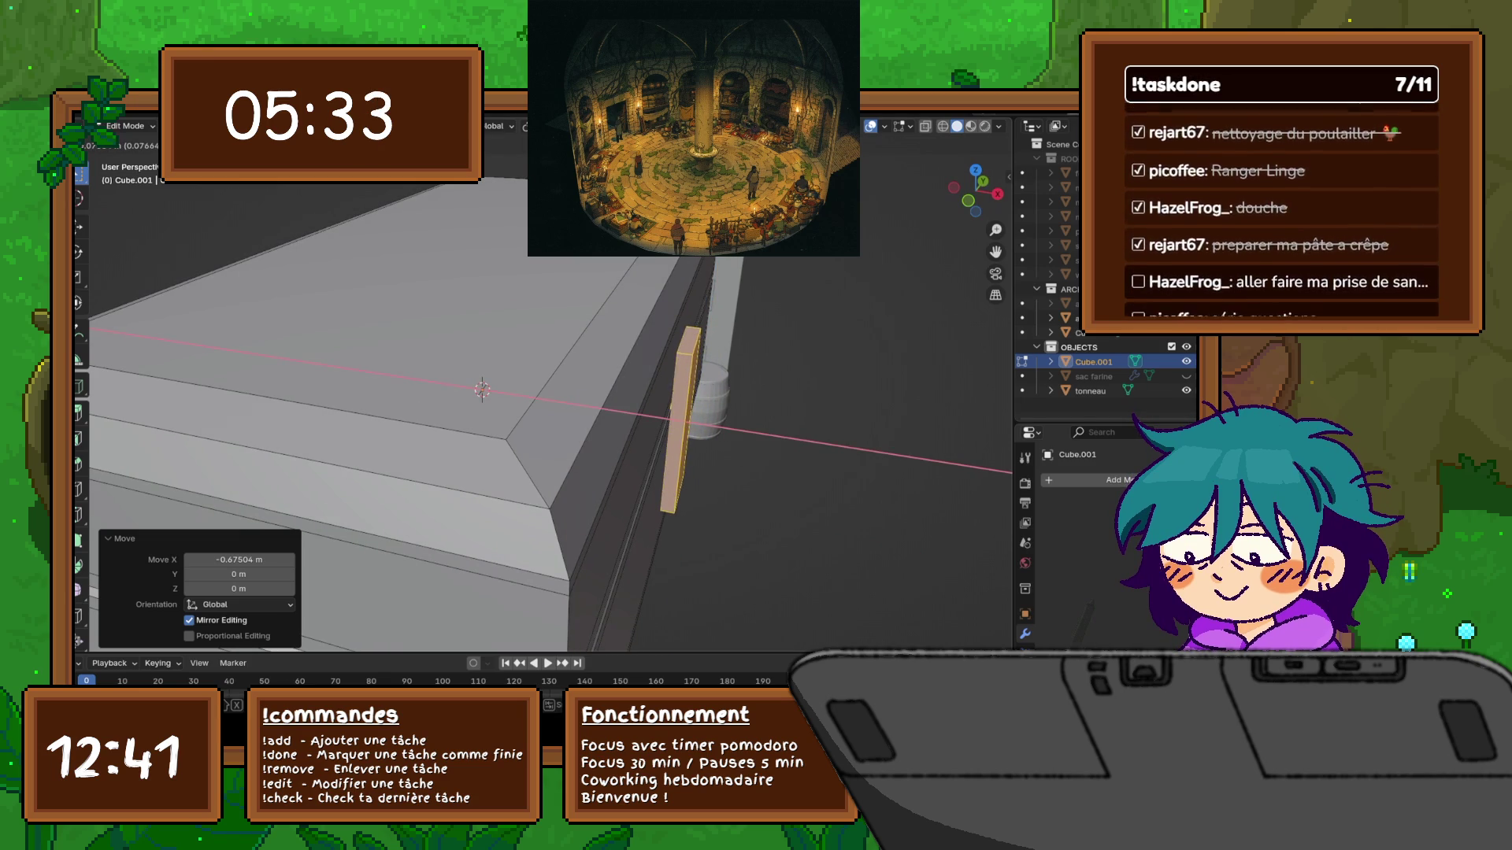
key(Return)
key(KP_3)
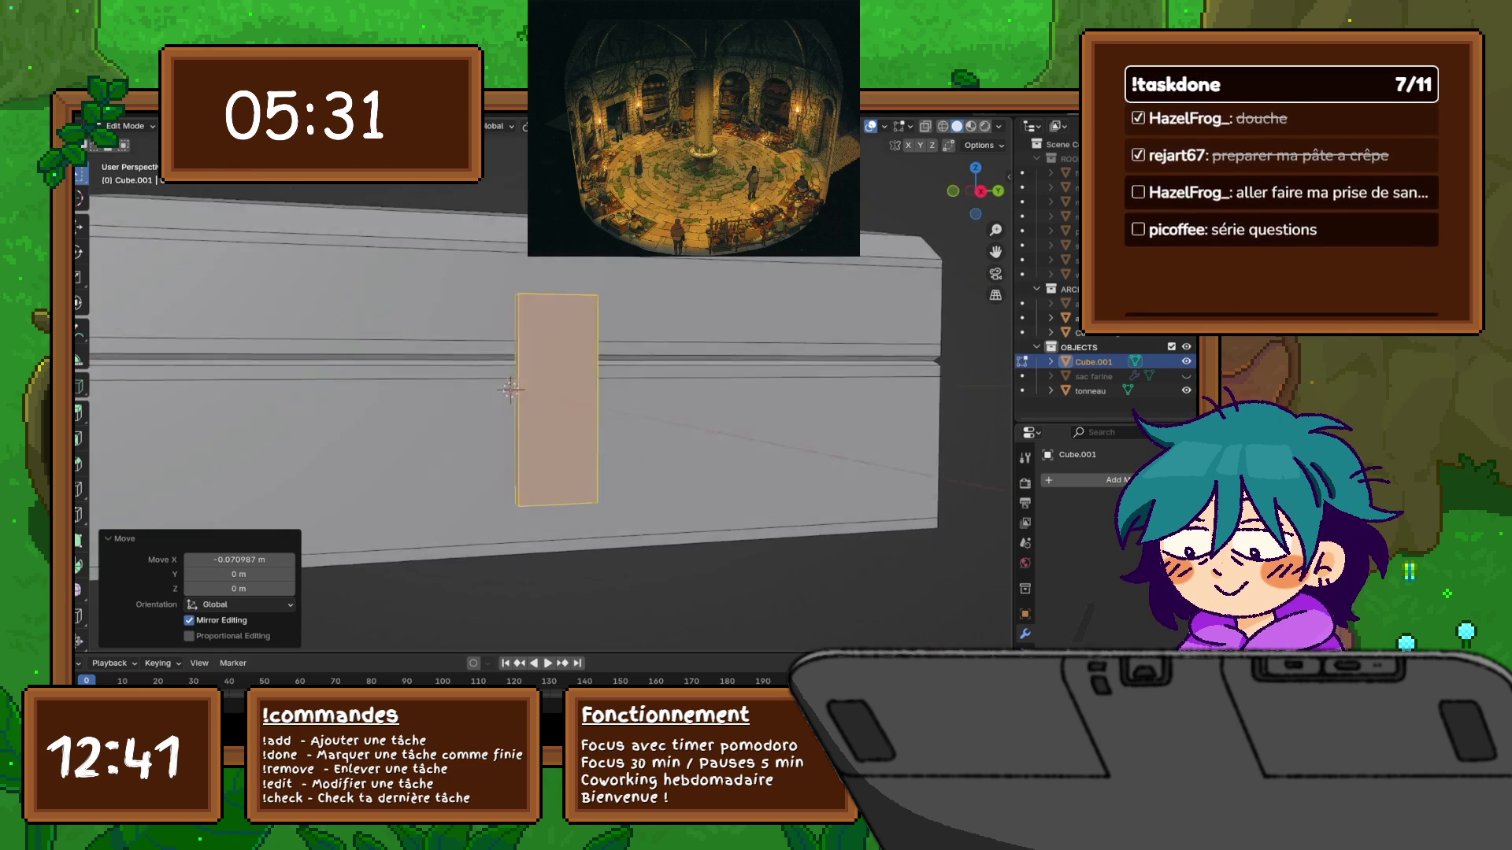
middle_drag(551, 394, 567, 378)
Raise the plate up the chest front and enlarge it by 1.728 into a square
key(g)
key(z)
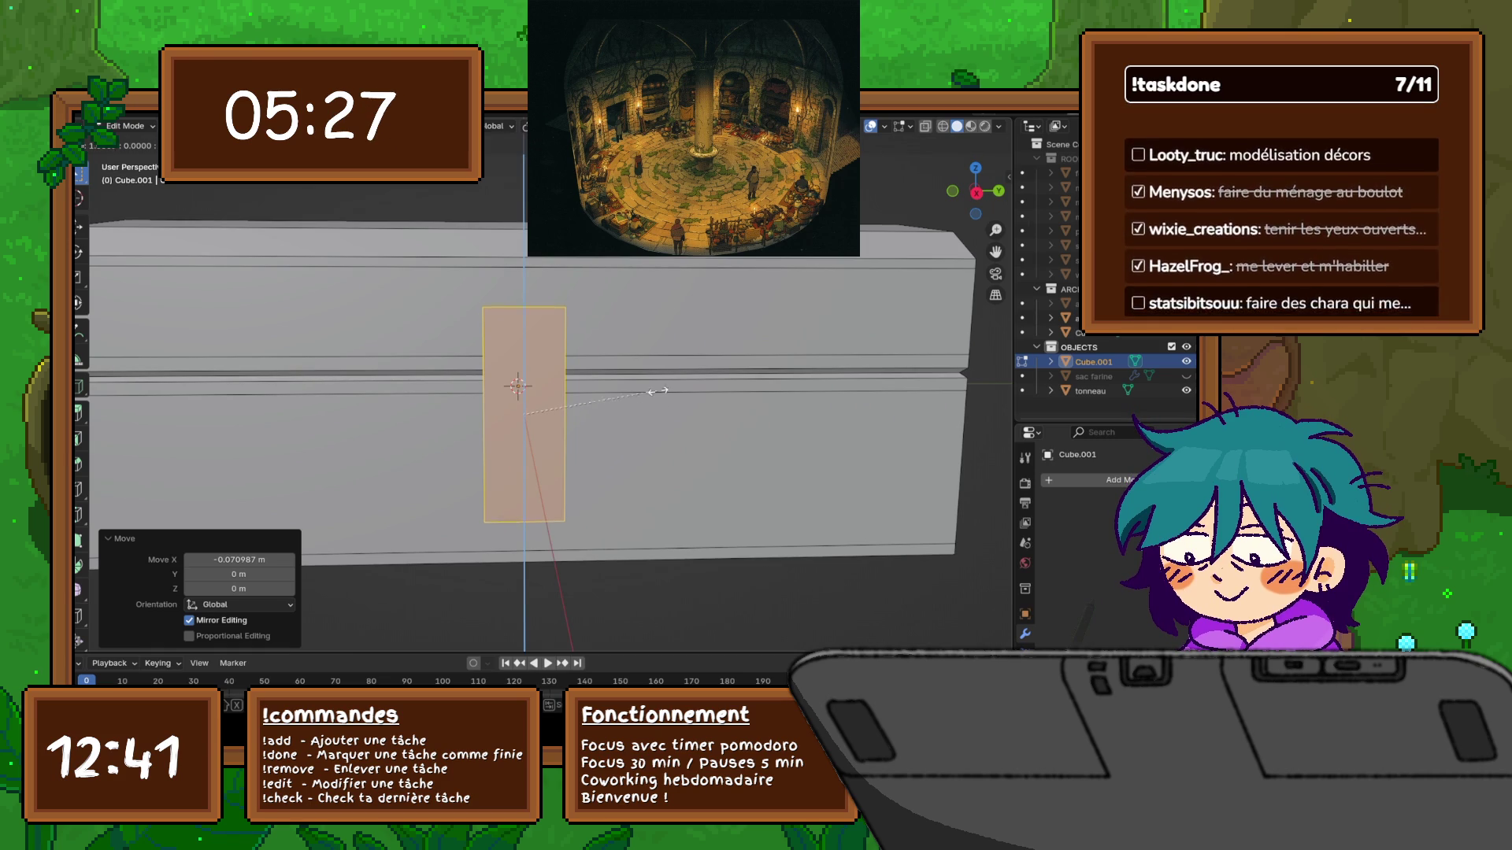
click(603, 399)
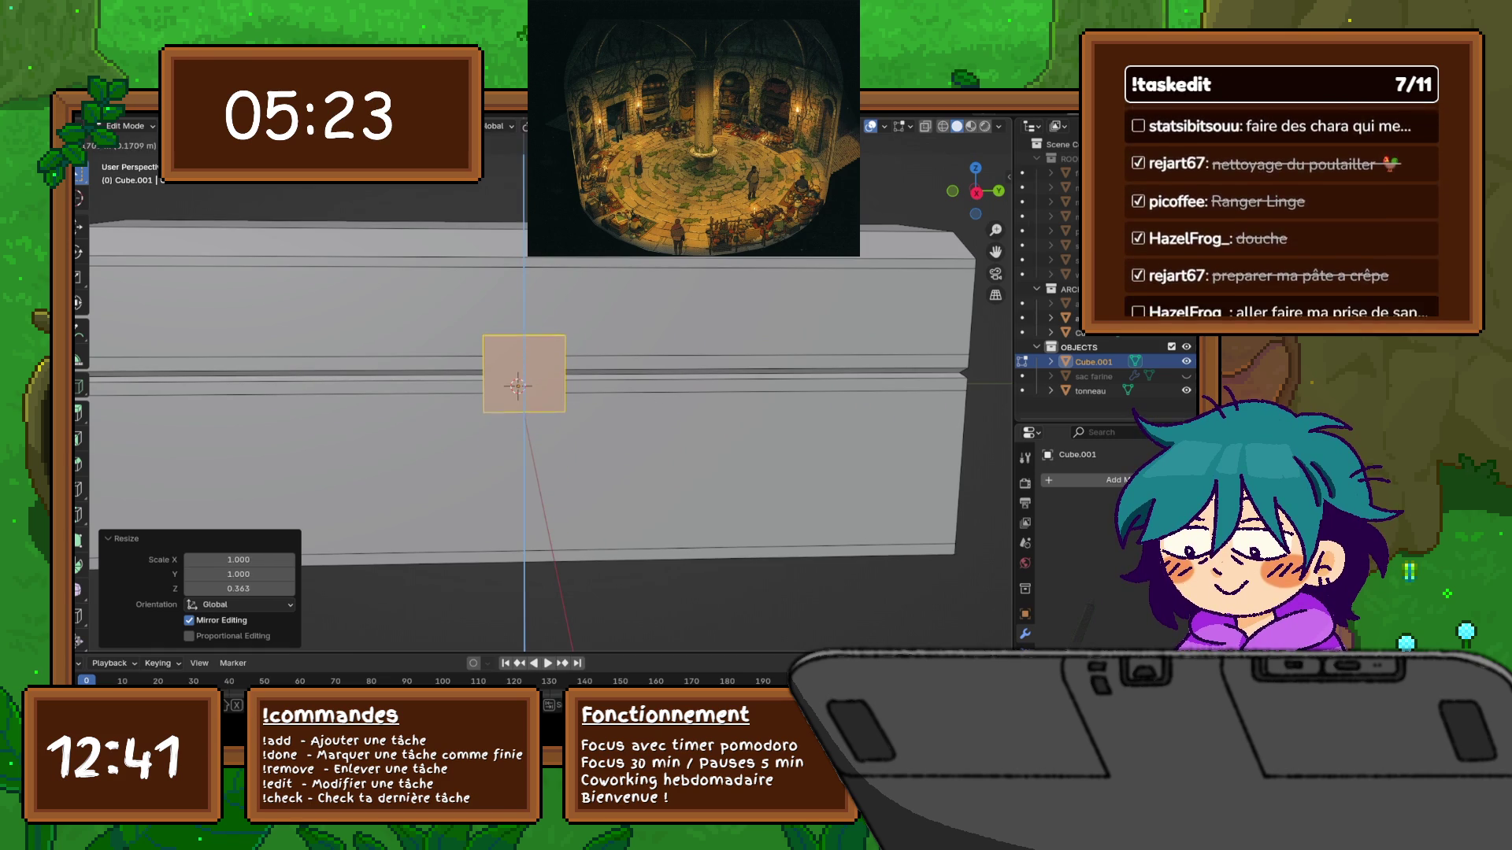
key(Return)
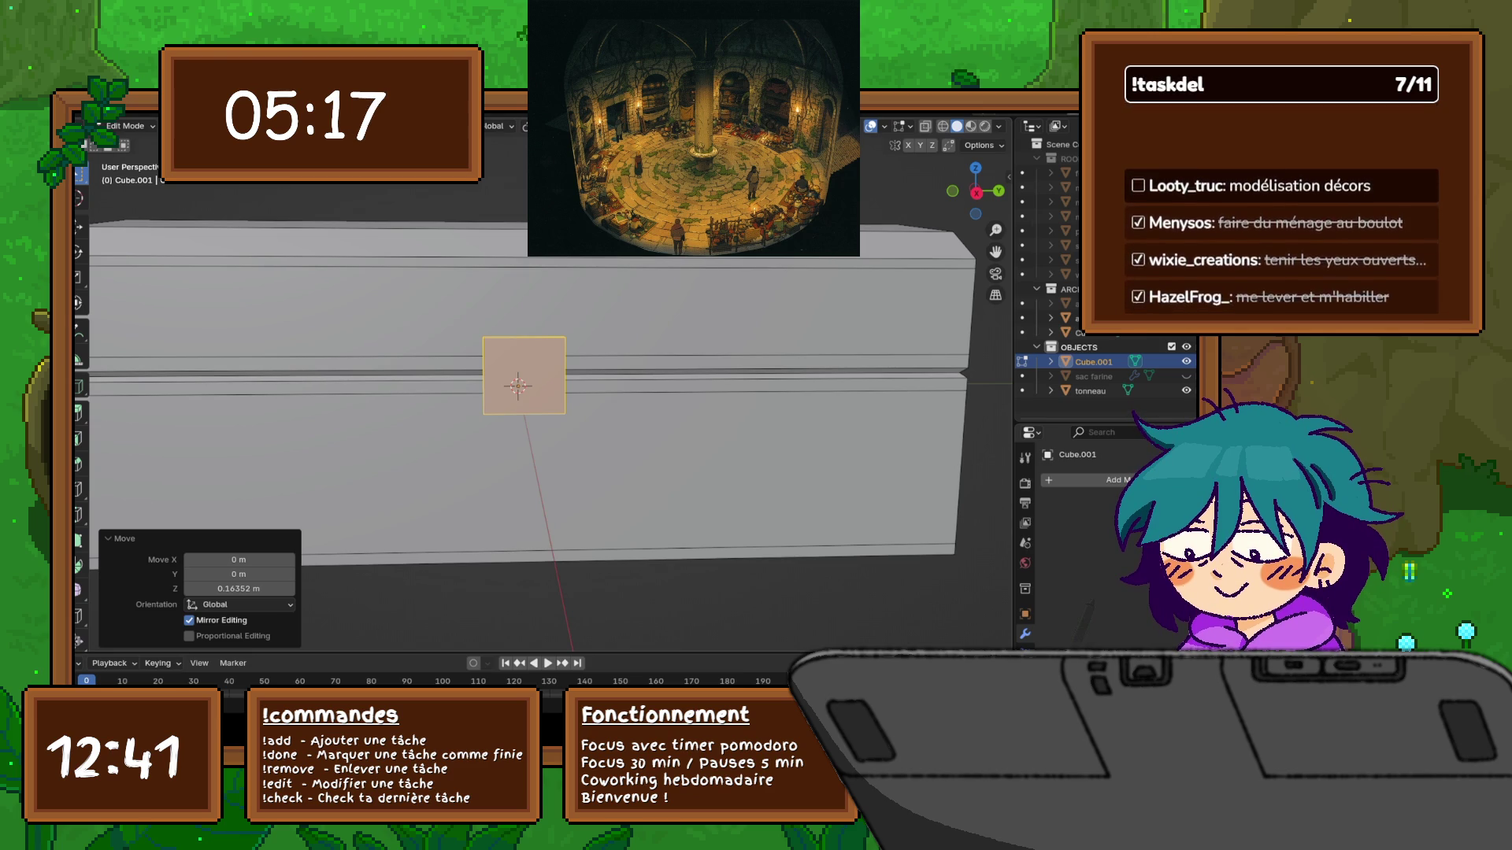
key(s)
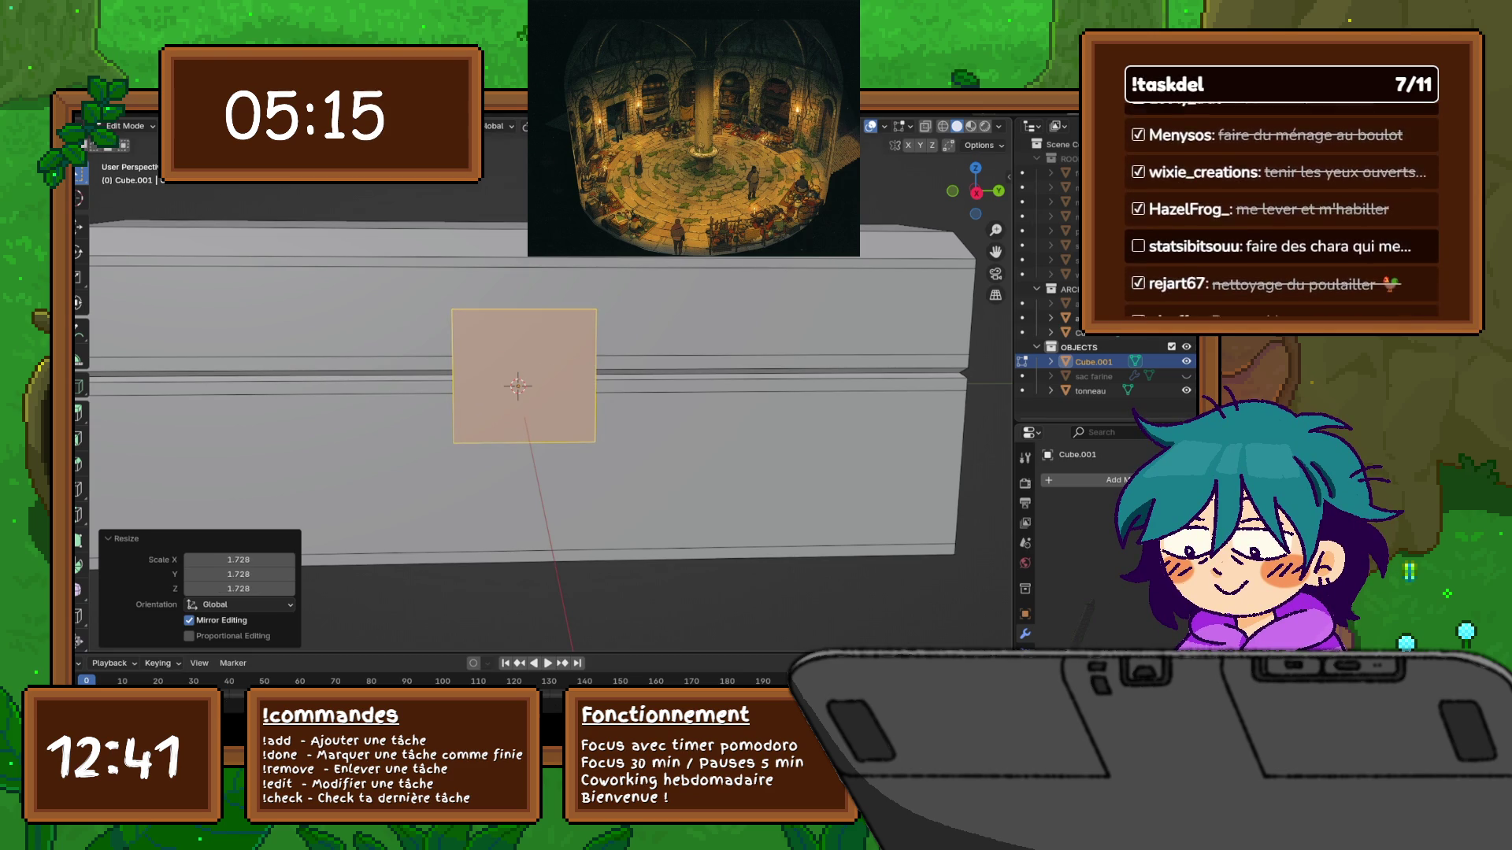
middle_drag(520, 386, 425, 370)
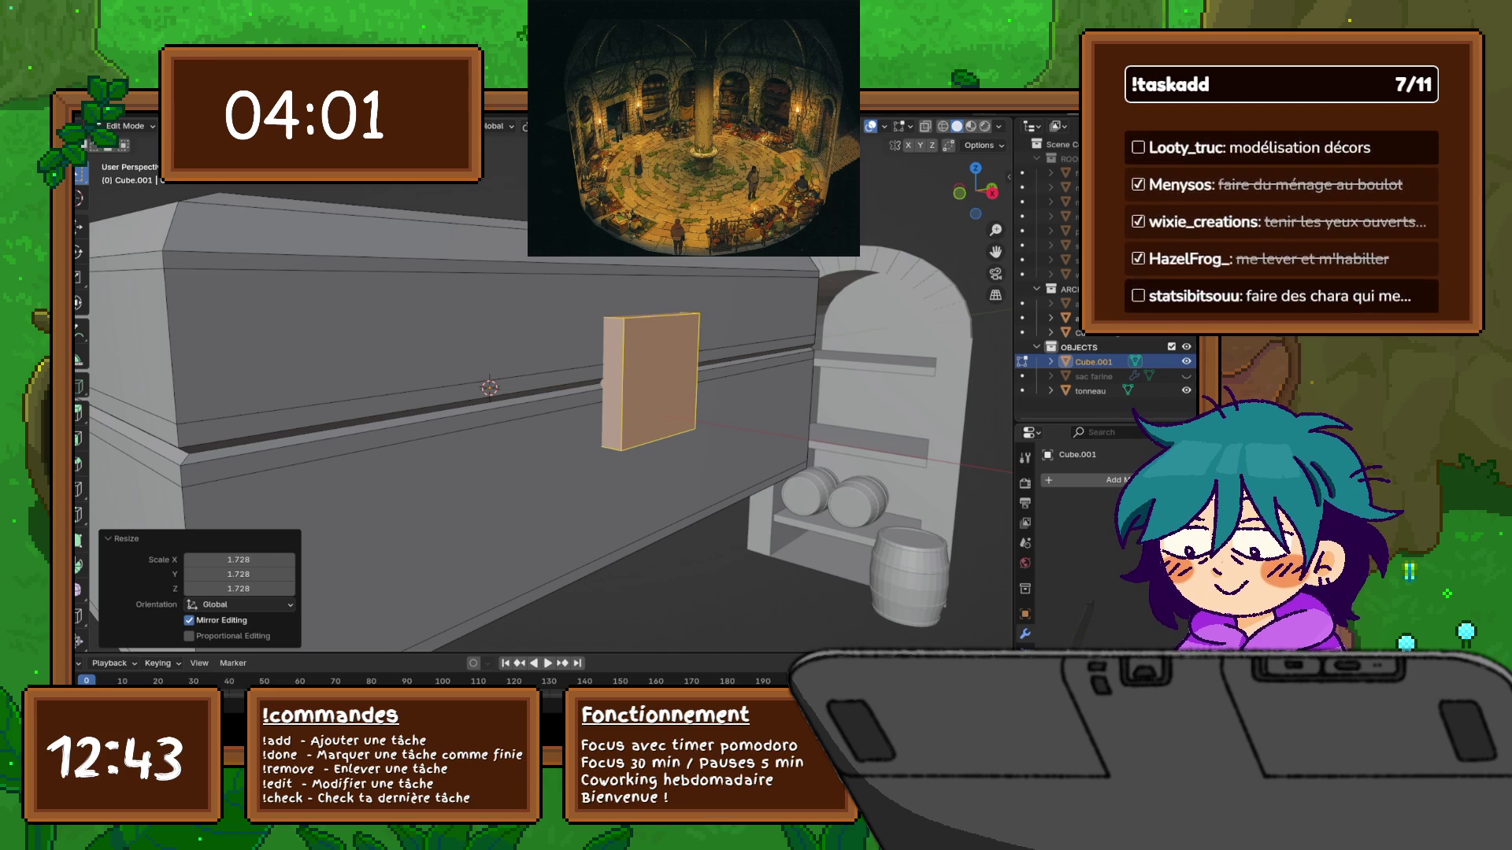
middle_drag(551, 394, 362, 394)
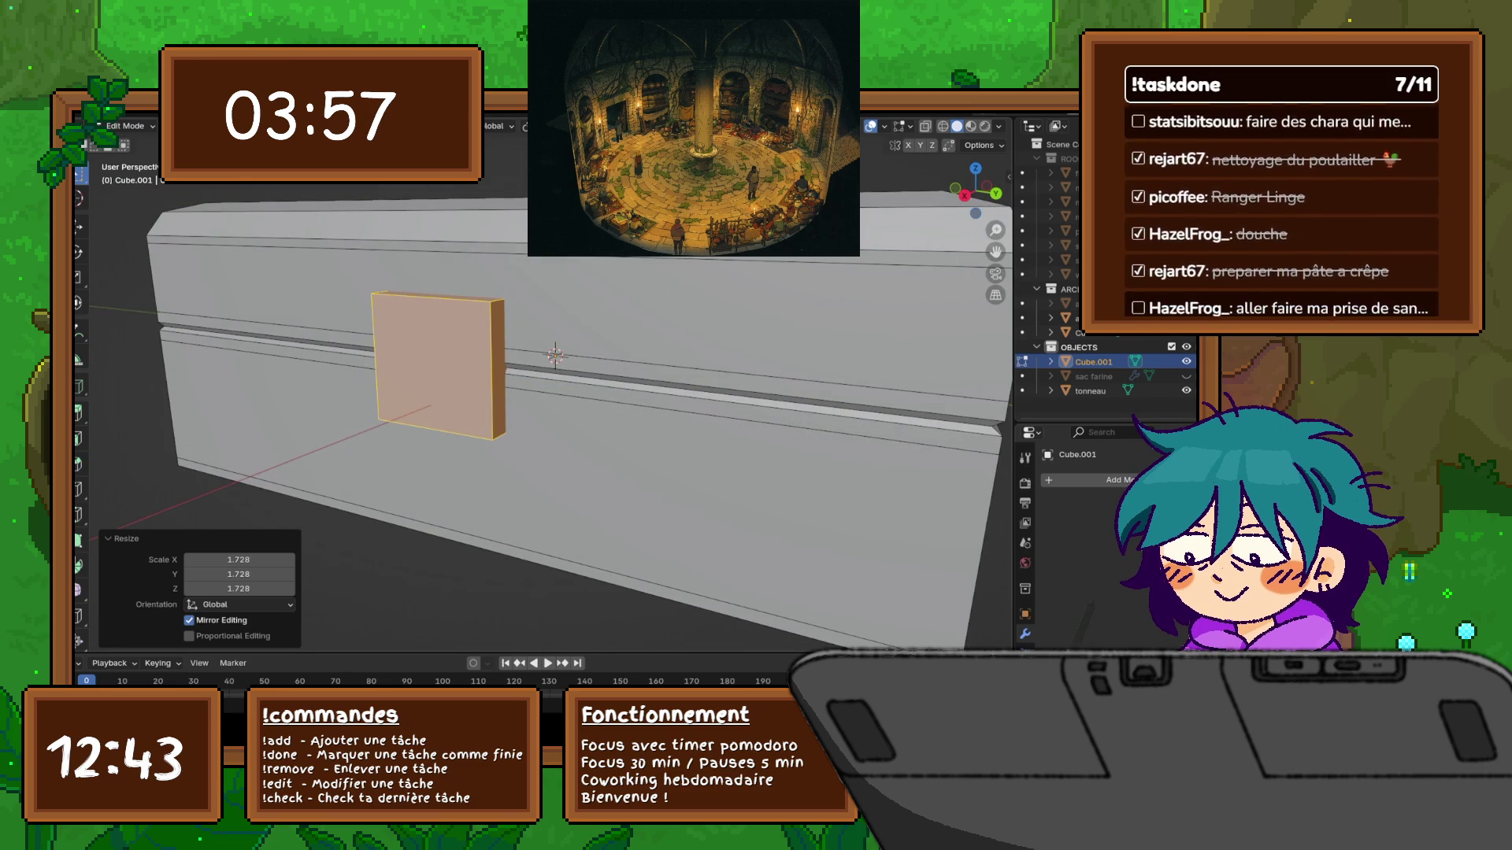
middle_drag(504, 394, 599, 394)
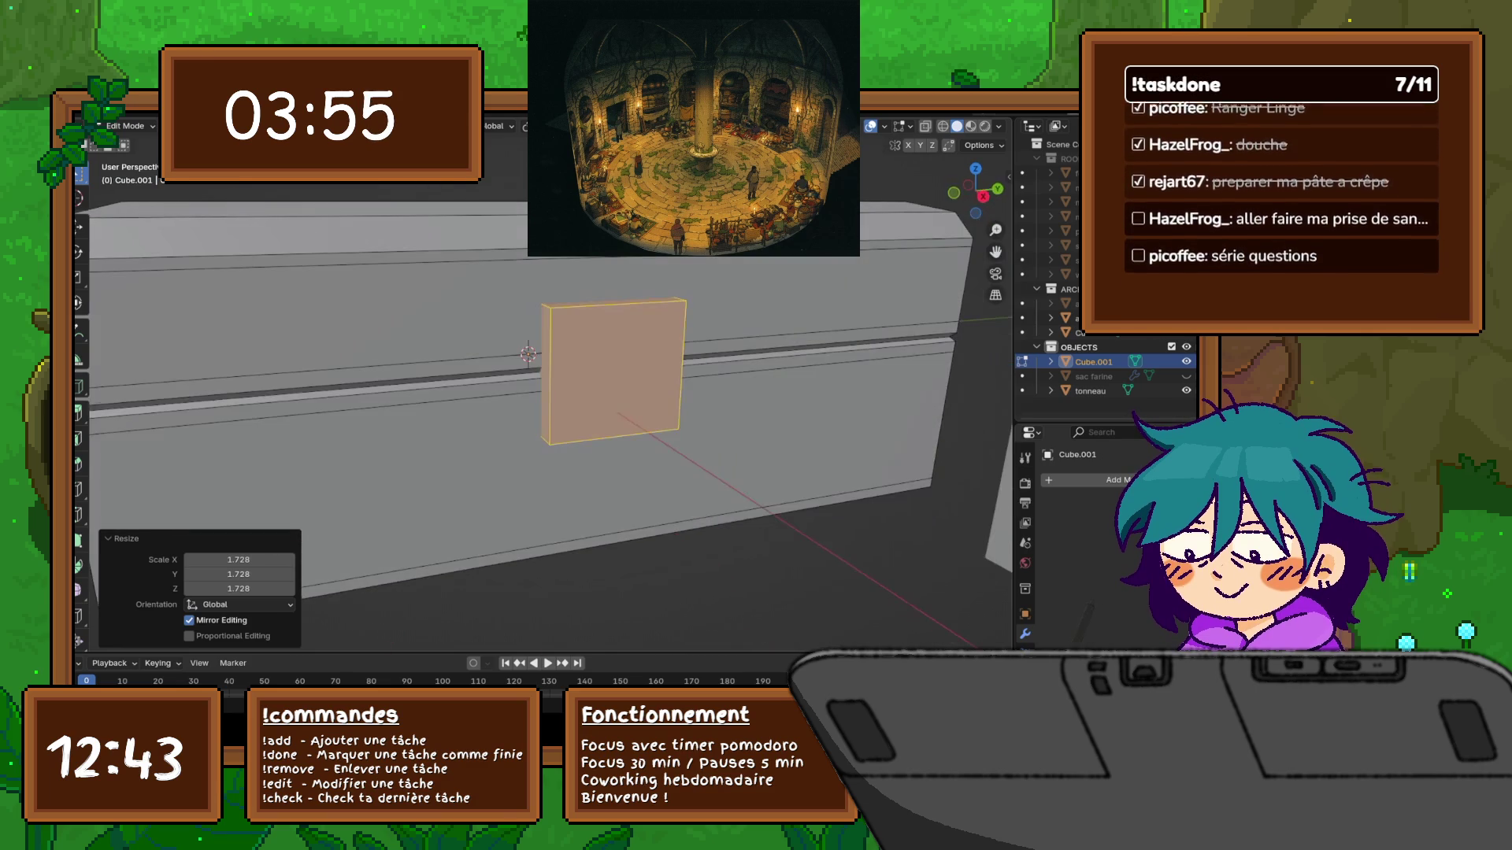
click(504, 512)
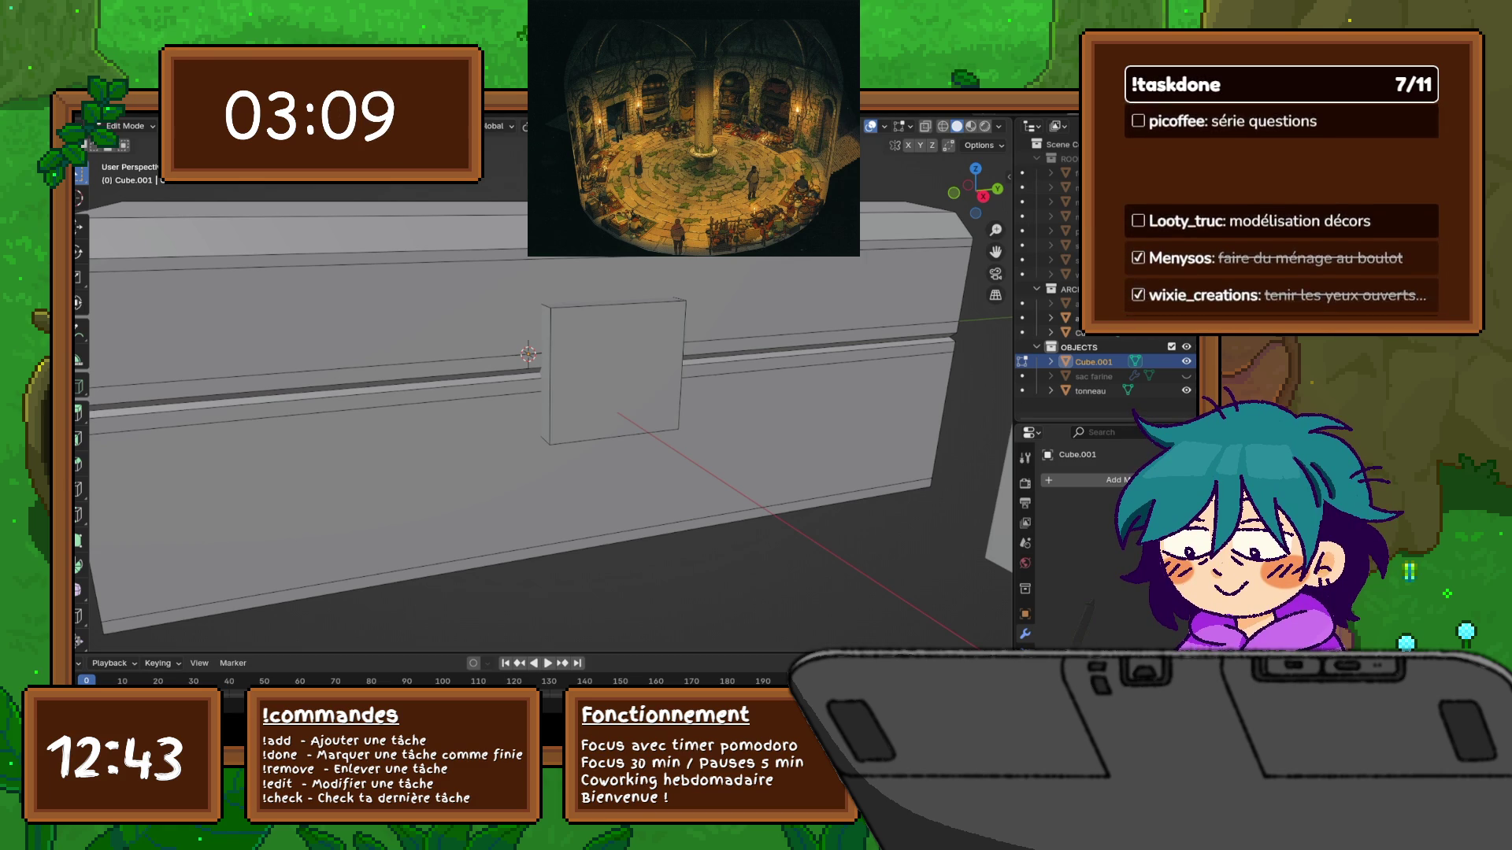
Inset the lock plate's front face by 0.02665 m and scale the inner panel to 0.920
mouse_move(551, 393)
middle_down()
mouse_move(614, 362)
mouse_move(520, 425)
middle_up()
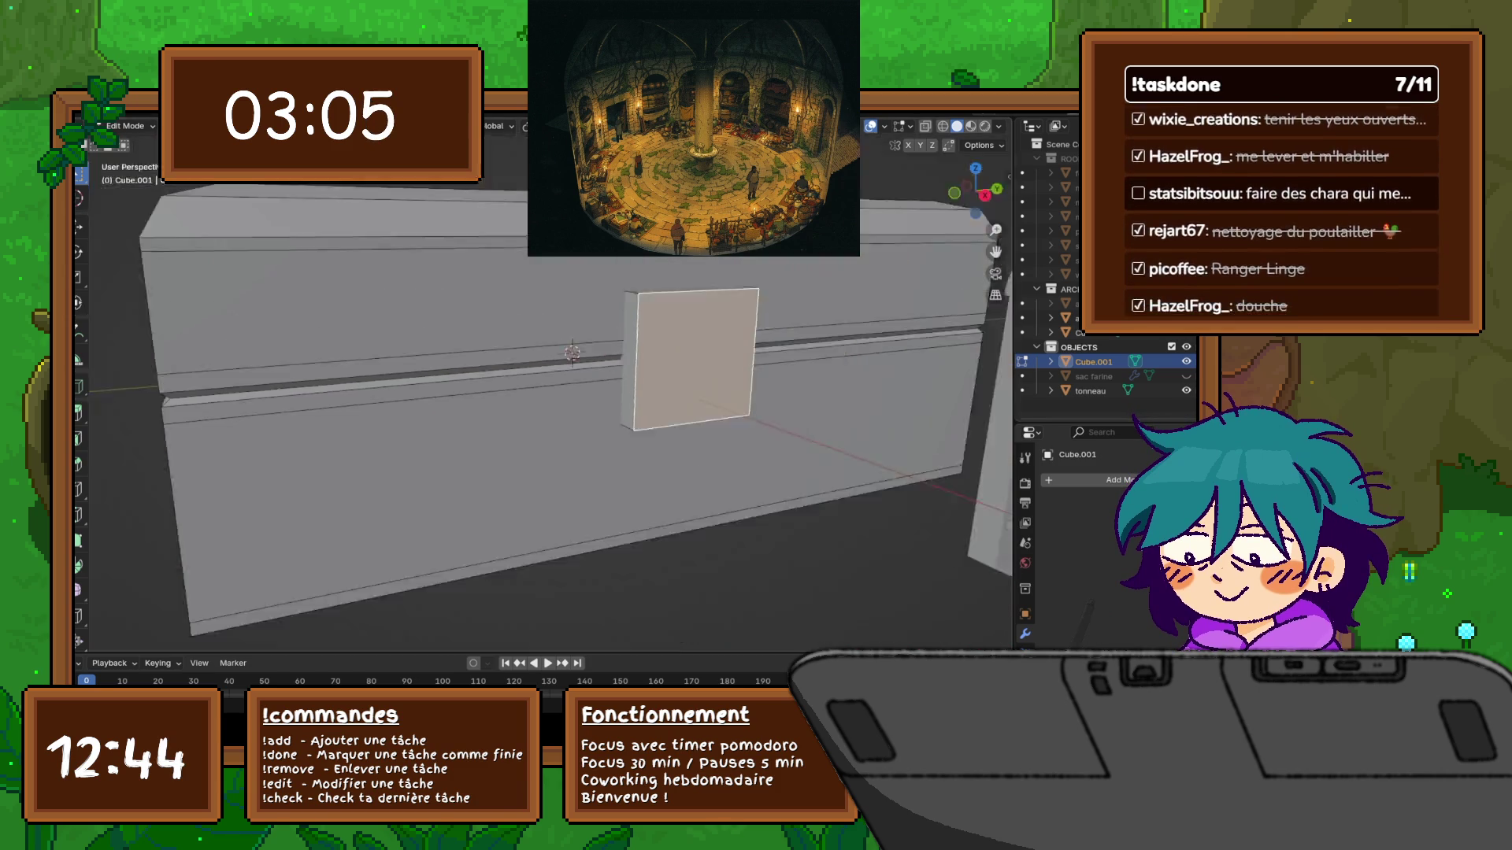
scroll(693, 358, up, 8)
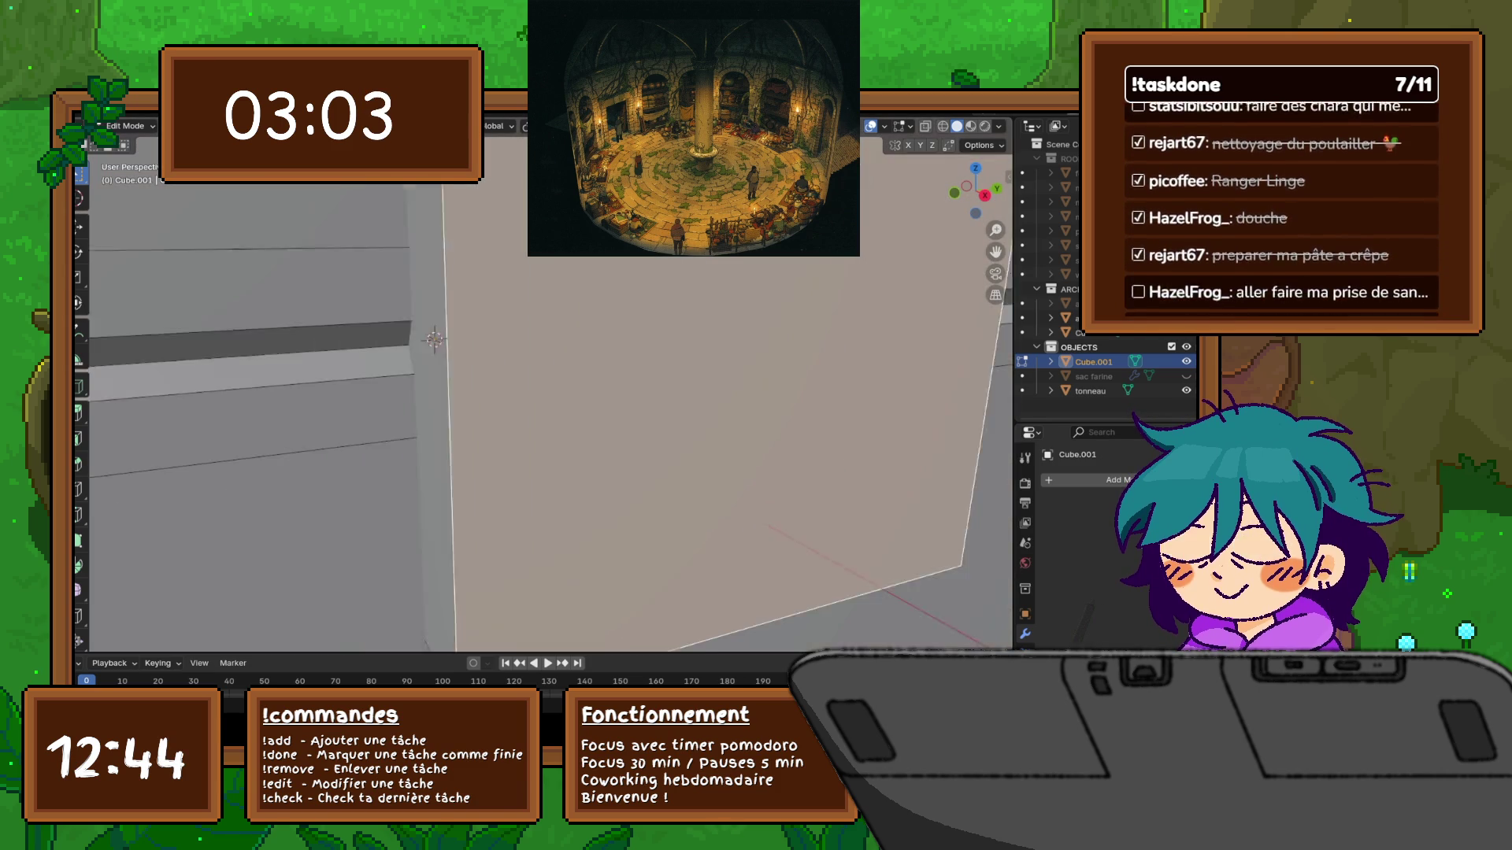
scroll(544, 394, down, 6)
key(ctrl+f)
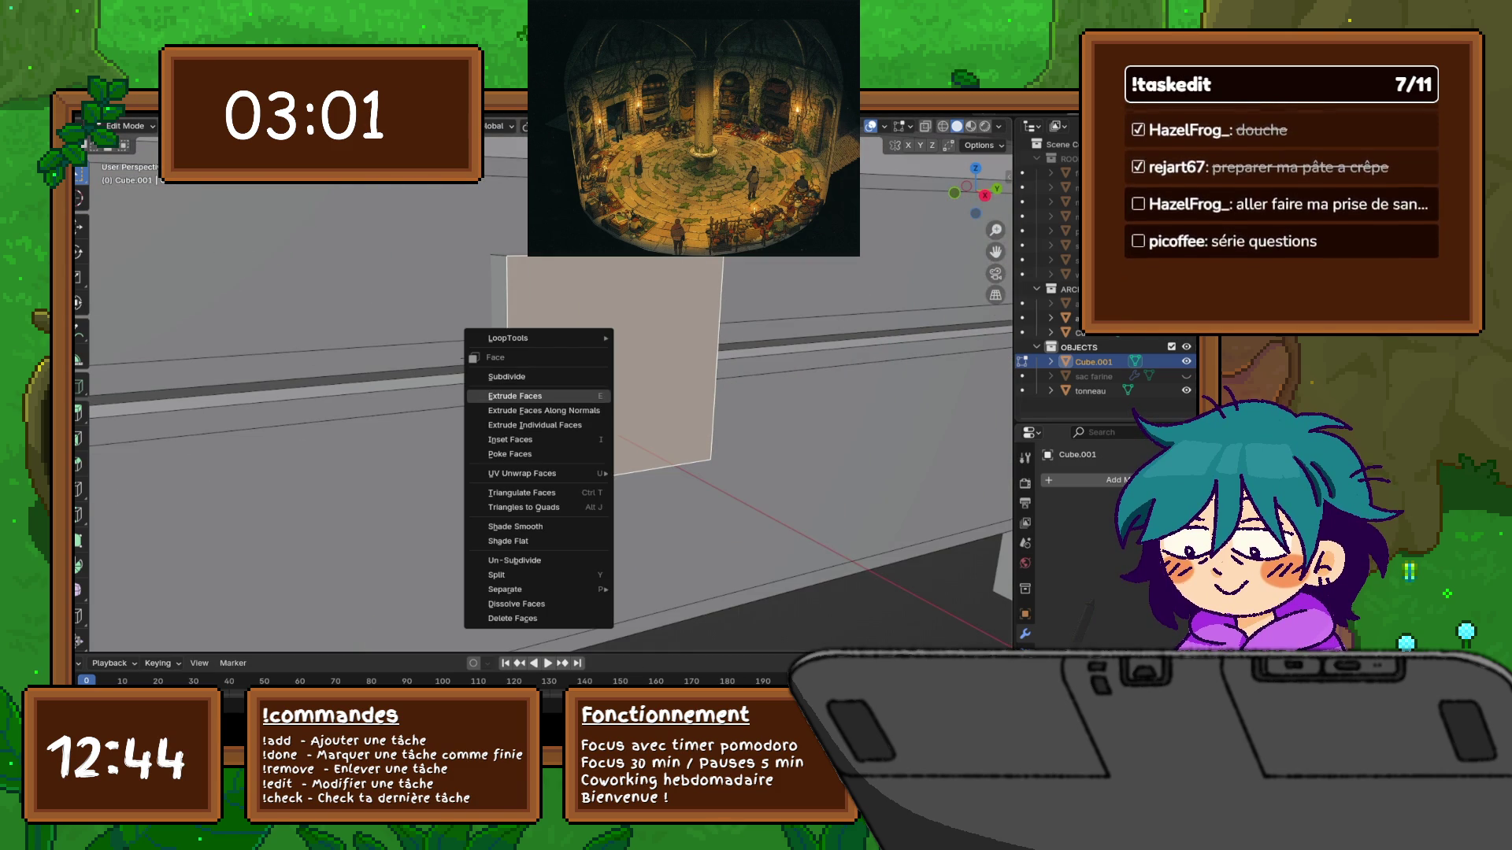
click(510, 439)
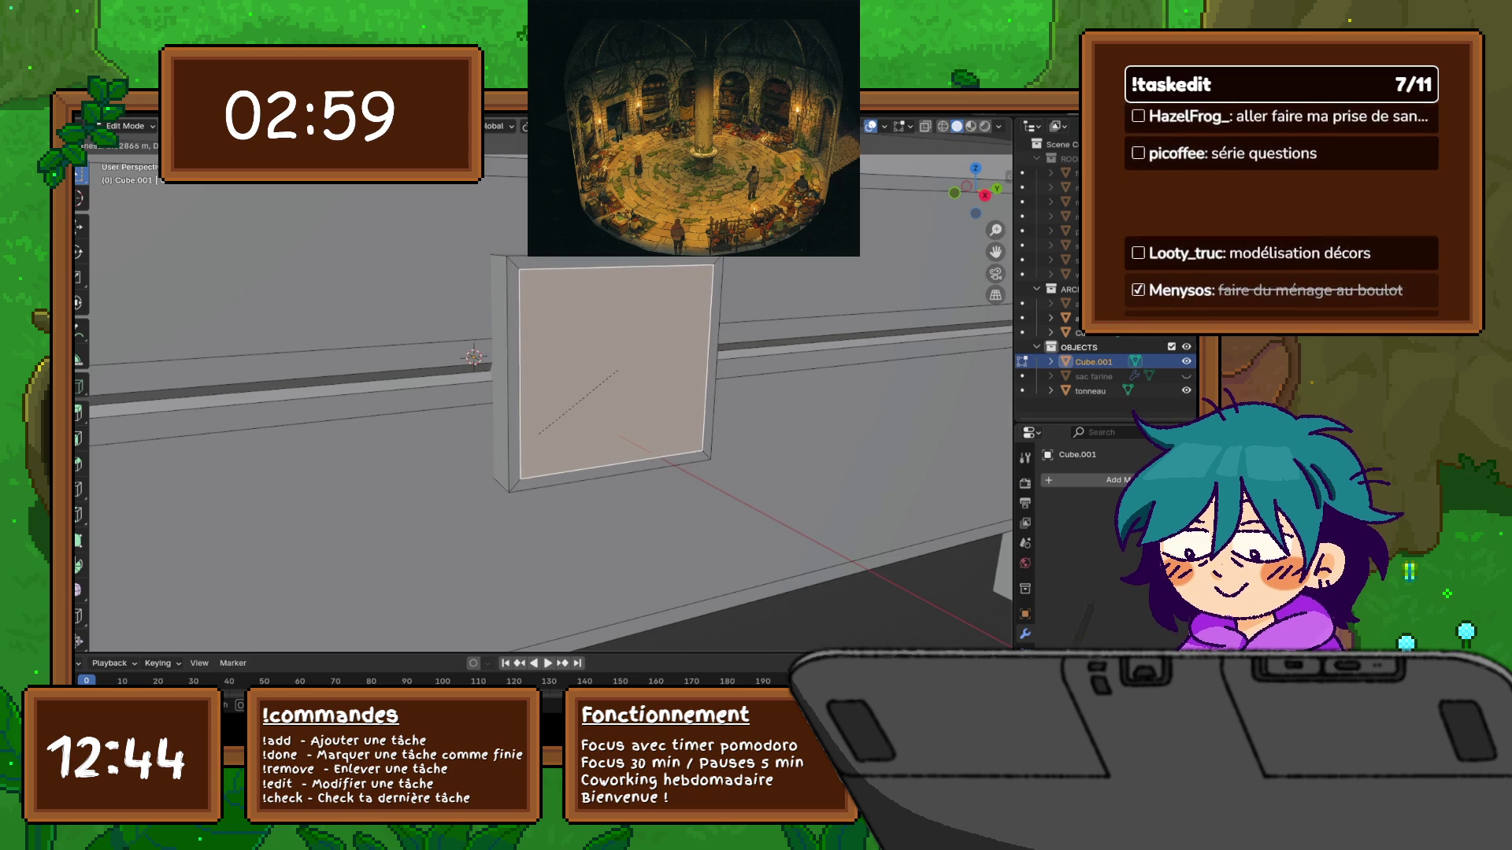
click(539, 433)
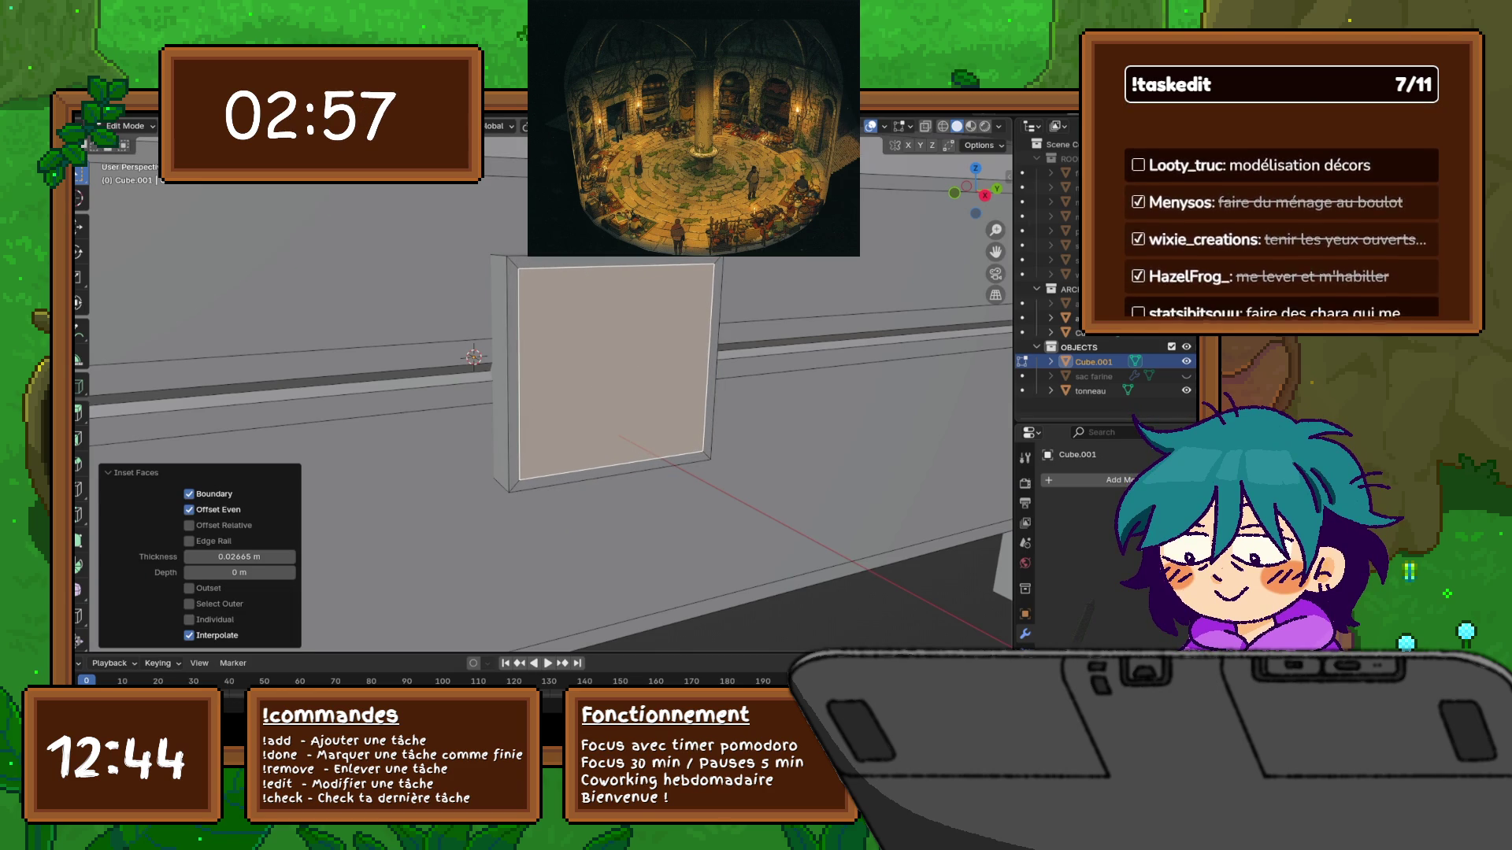
scroll(551, 386, down, 3)
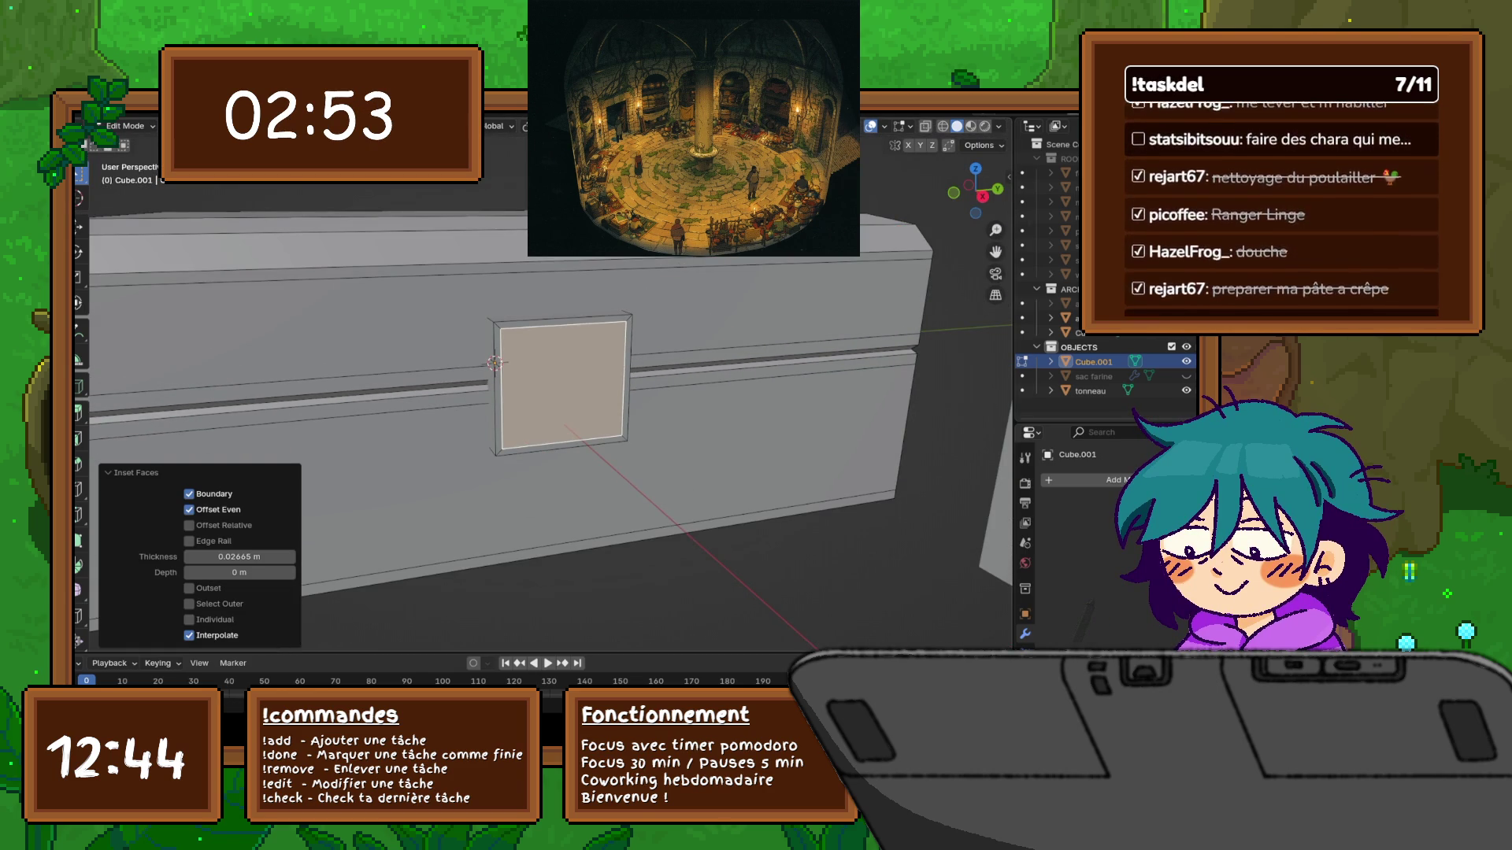
key(s)
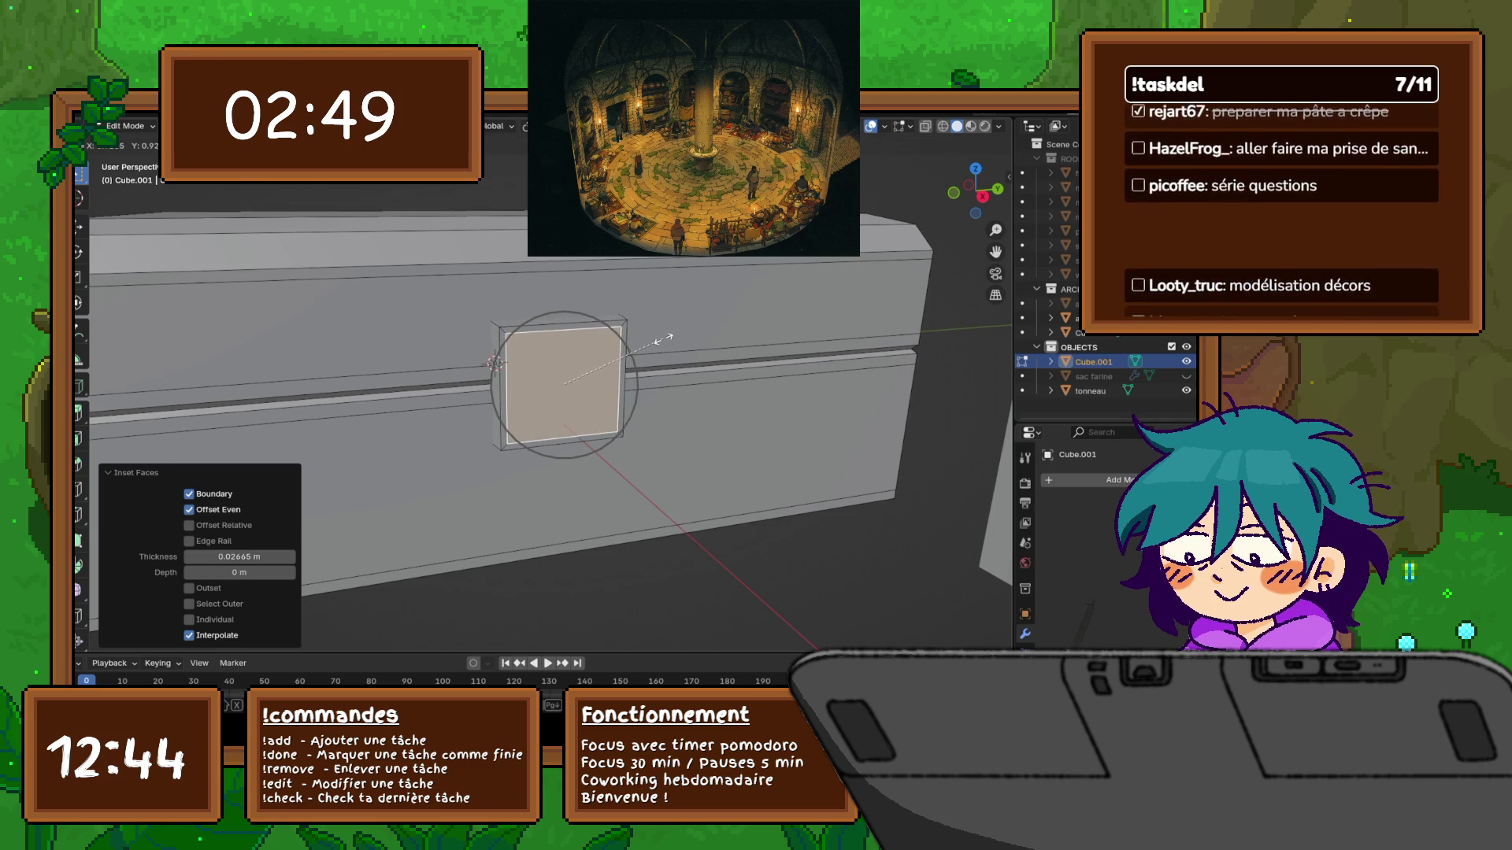
click(660, 338)
scroll(660, 337, down, 5)
middle_drag(552, 394, 433, 370)
Rename the Cube.001 chest object to BOX1 in the Outliner
key(a)
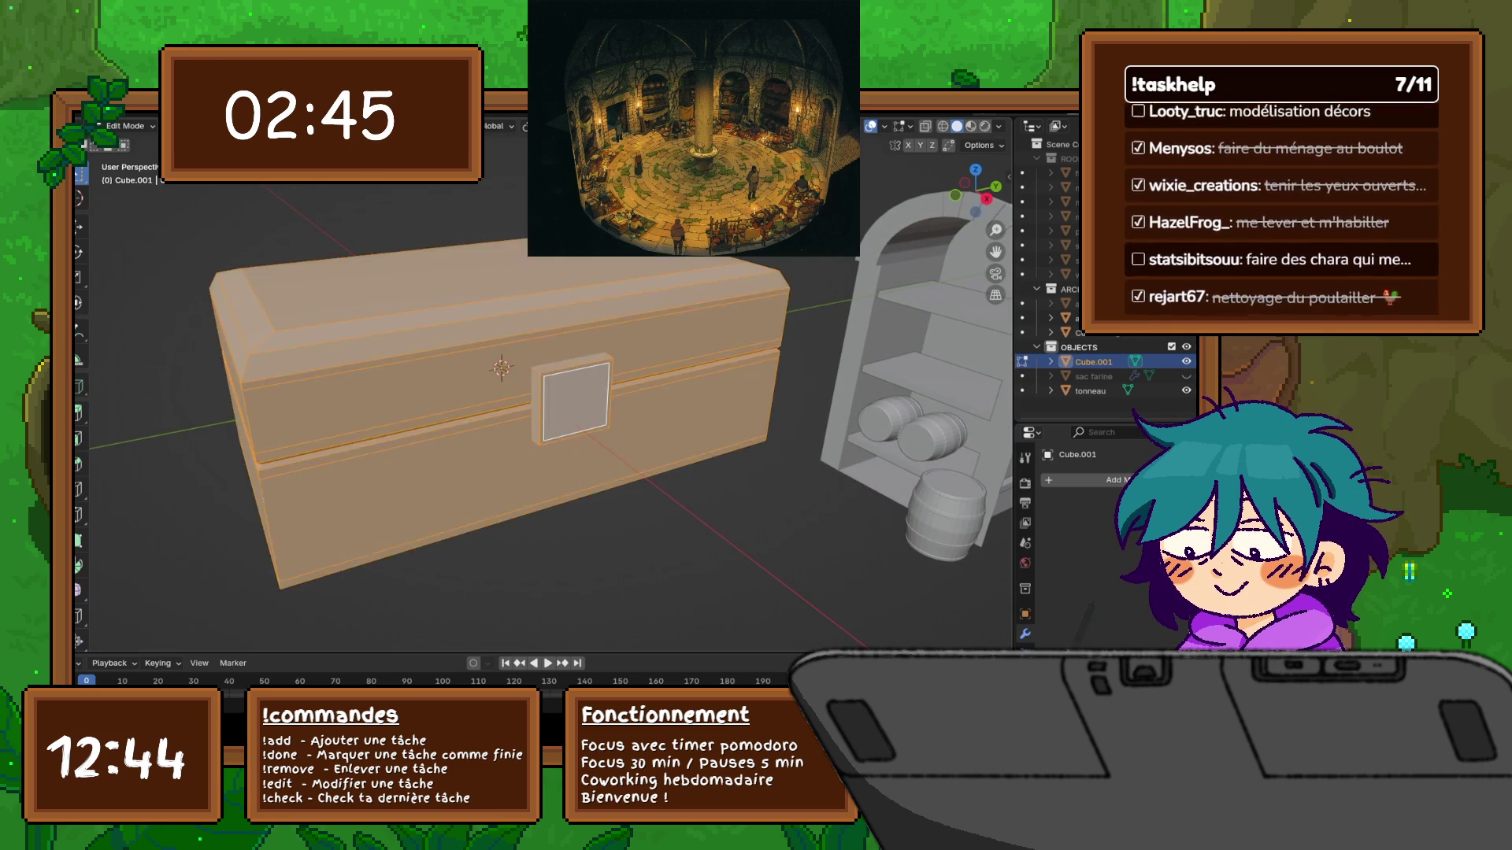
key(ctrl+z)
mouse_move(504, 394)
middle_down()
mouse_move(567, 386)
mouse_move(504, 389)
mouse_move(544, 387)
middle_up()
scroll(520, 378, down, 5)
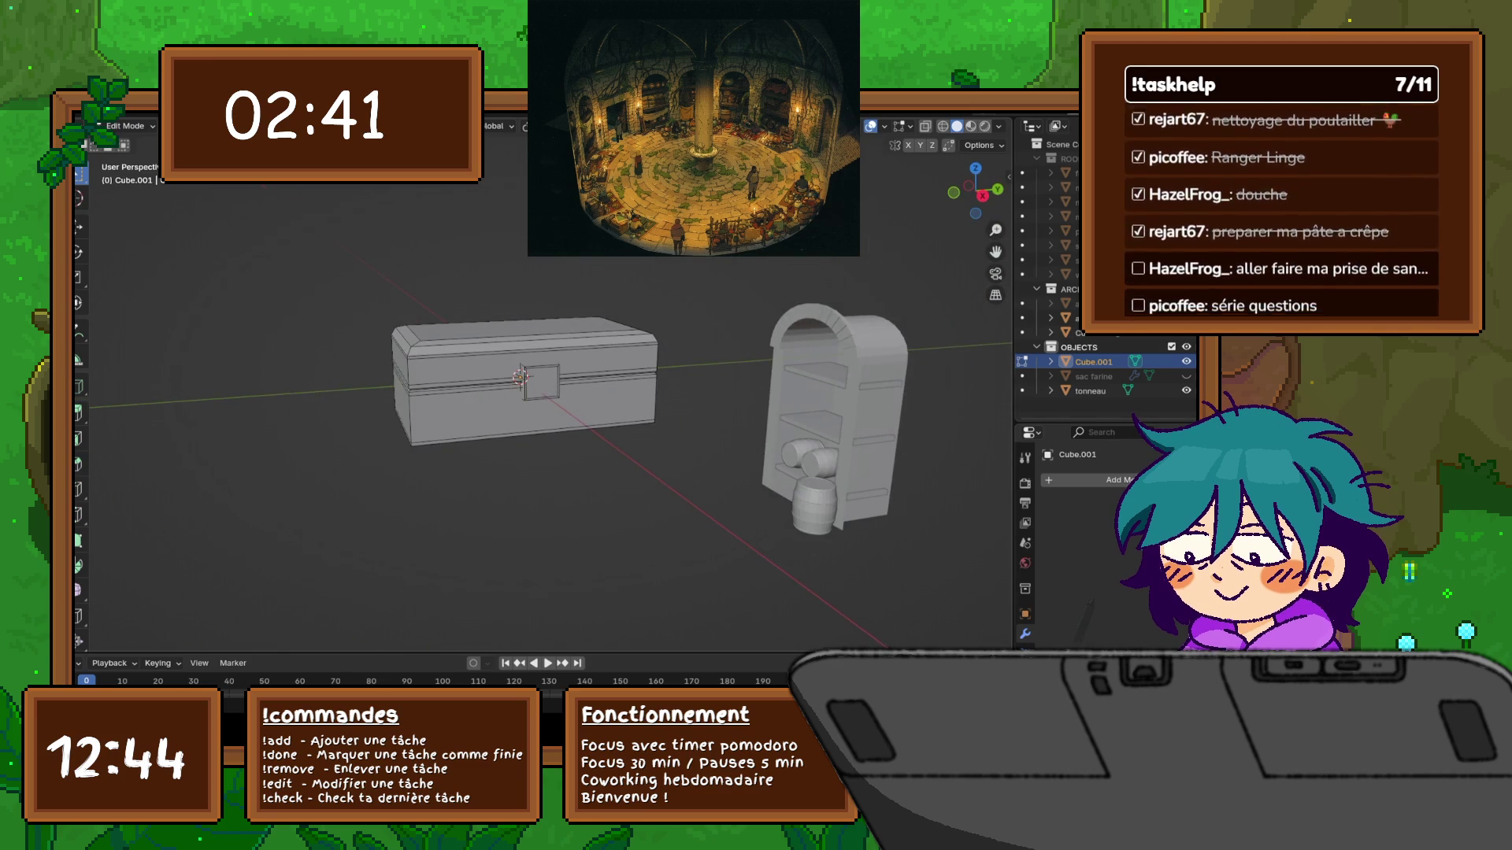
double_click(1094, 361)
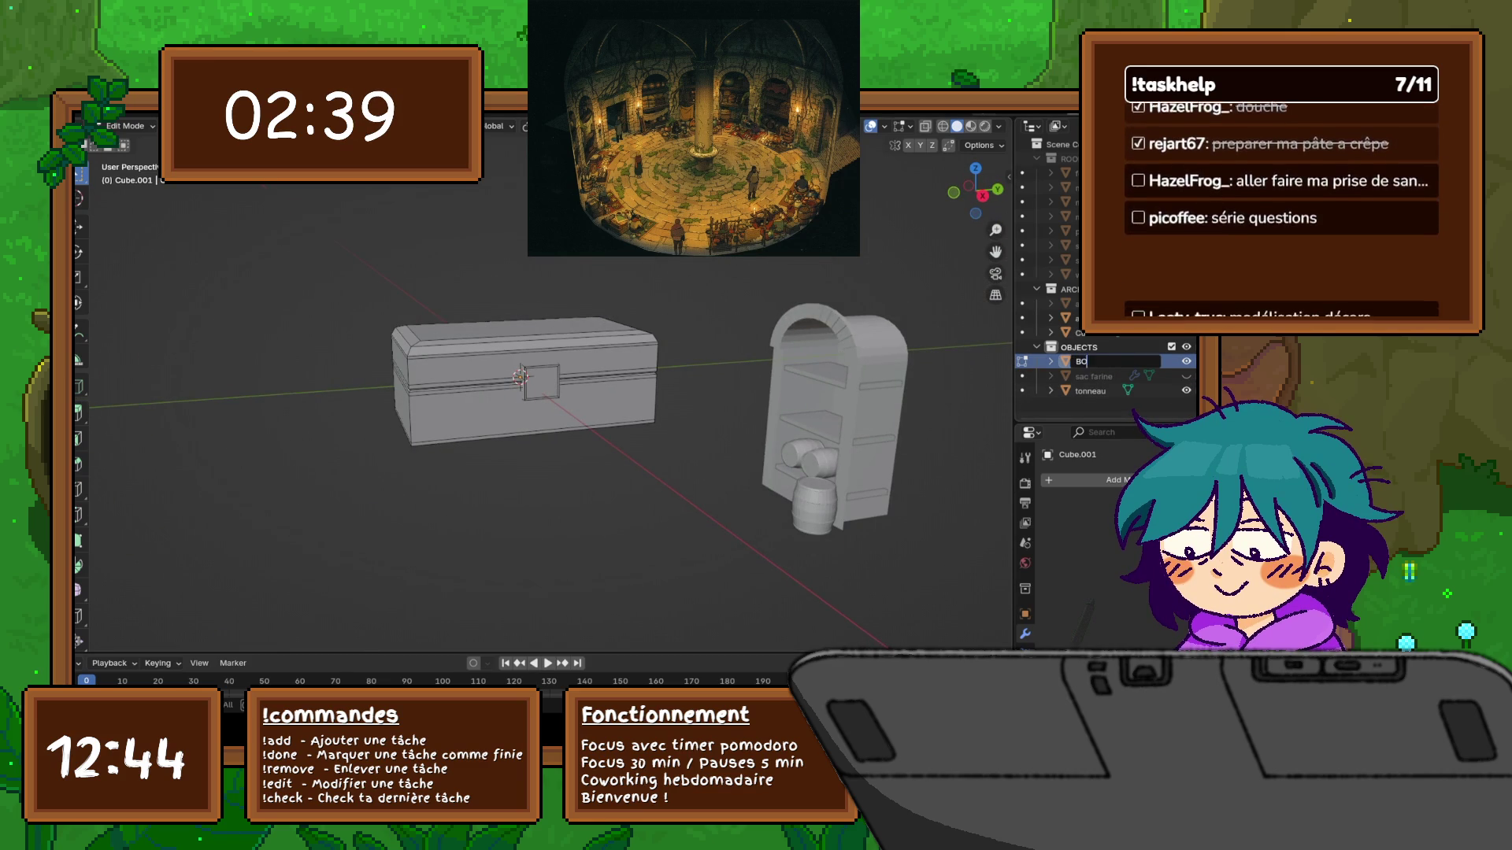
text(X1)
key(Return)
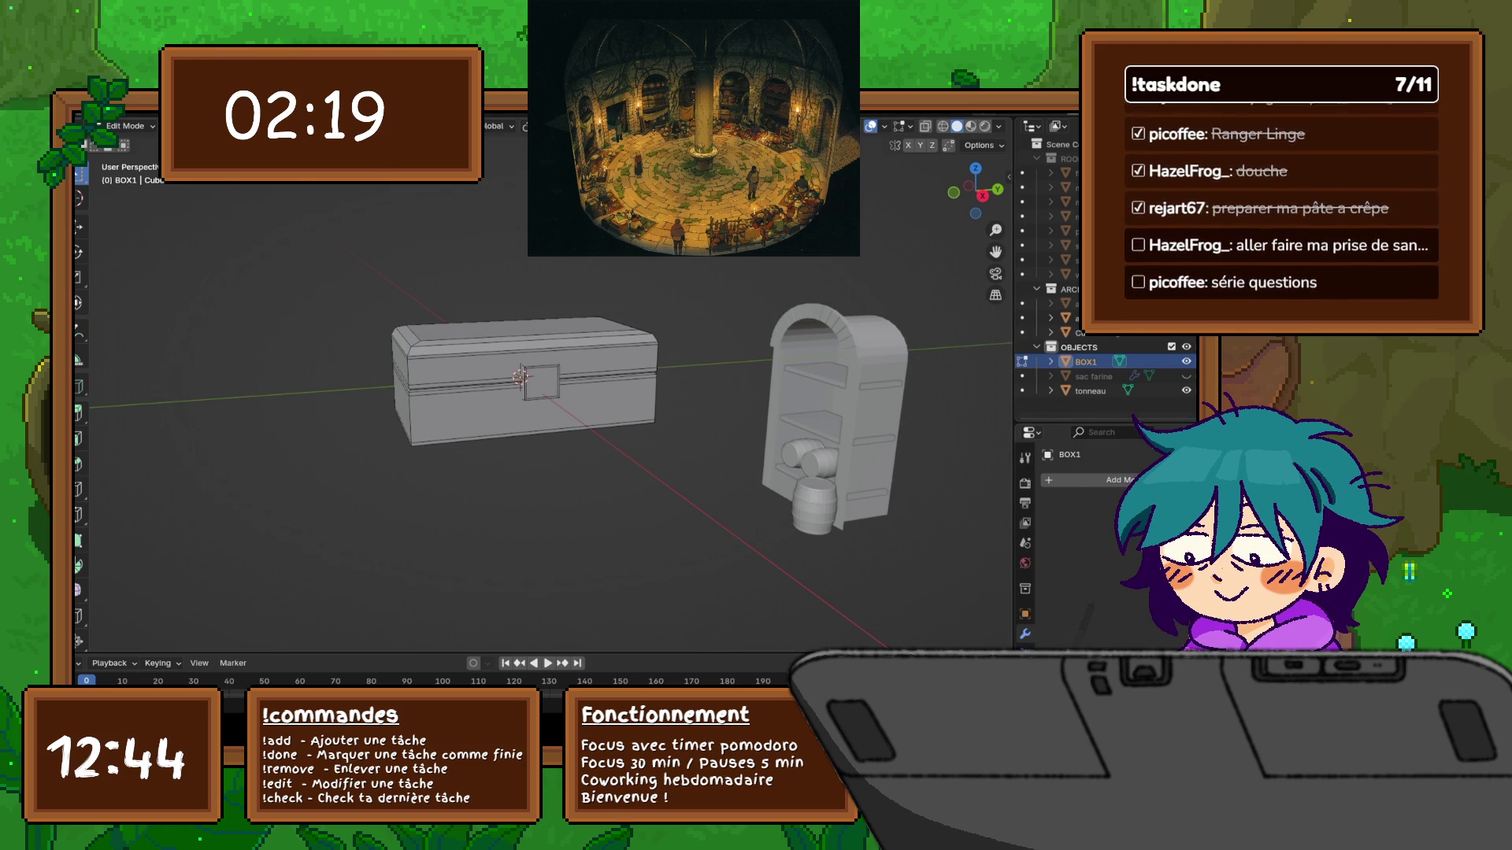
Orbit and zoom around the finished chest and bookshelf to inspect them
click(126, 126)
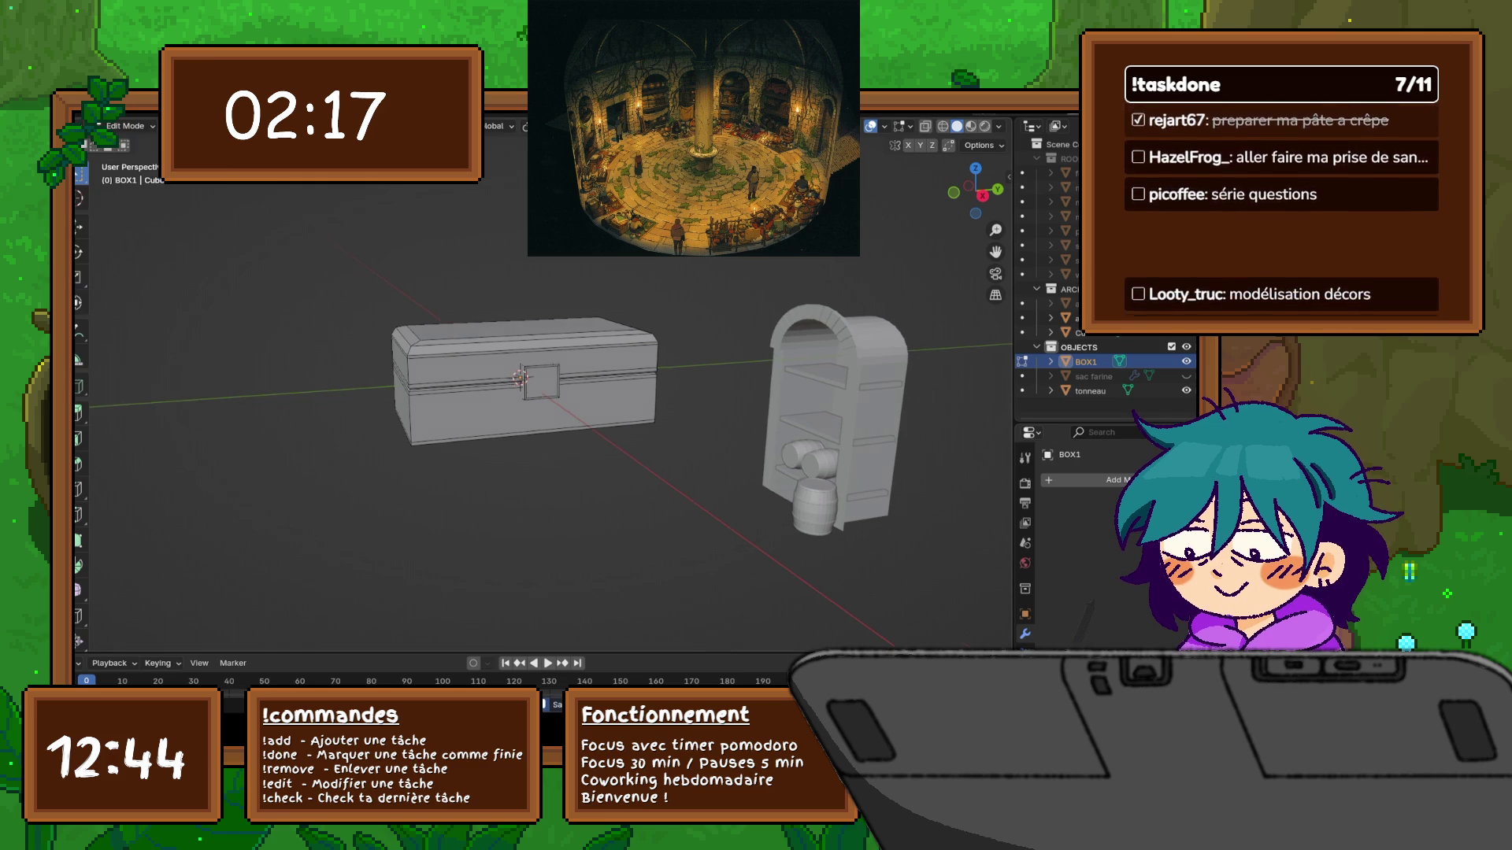
mouse_move(552, 473)
middle_down()
mouse_move(708, 472)
mouse_move(543, 464)
middle_up()
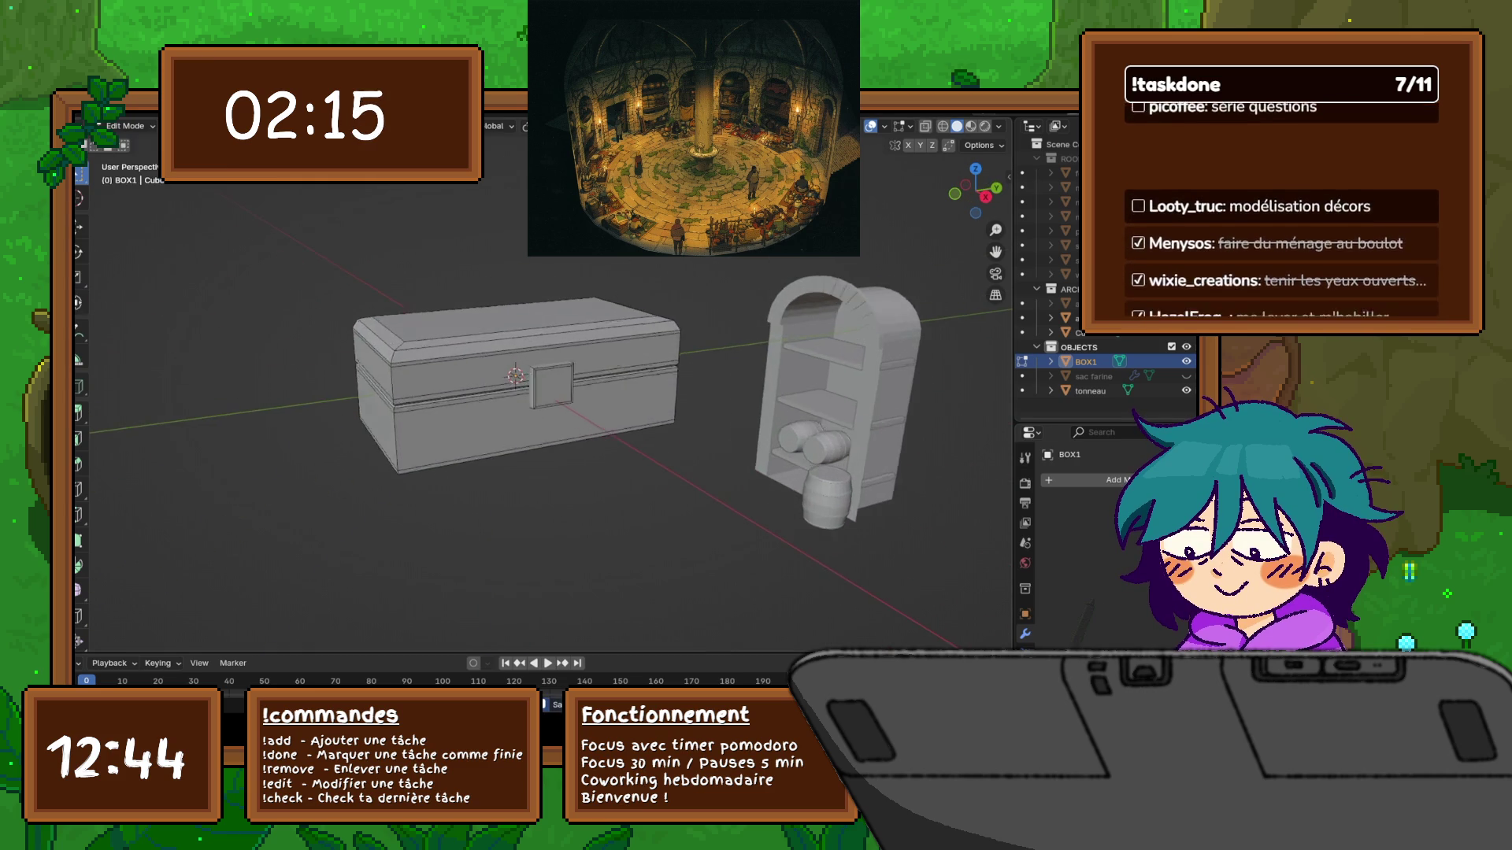
scroll(551, 378, up, 2)
scroll(551, 378, down, 1)
scroll(551, 378, up, 4)
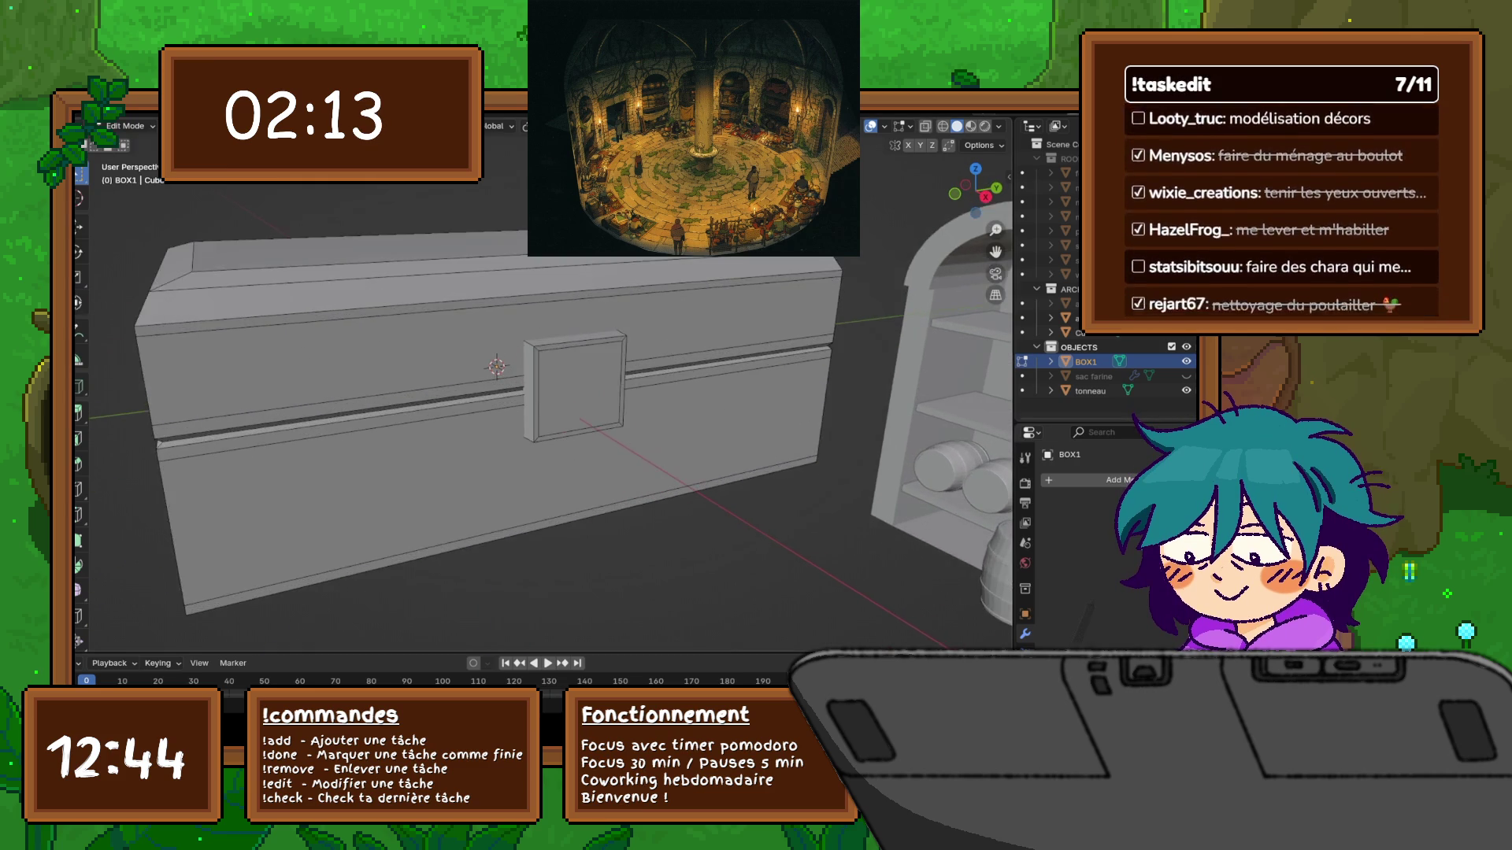
mouse_move(551, 394)
middle_down()
mouse_move(492, 394)
mouse_move(583, 394)
mouse_move(567, 394)
middle_up()
scroll(551, 394, up, 5)
scroll(552, 394, down, 5)
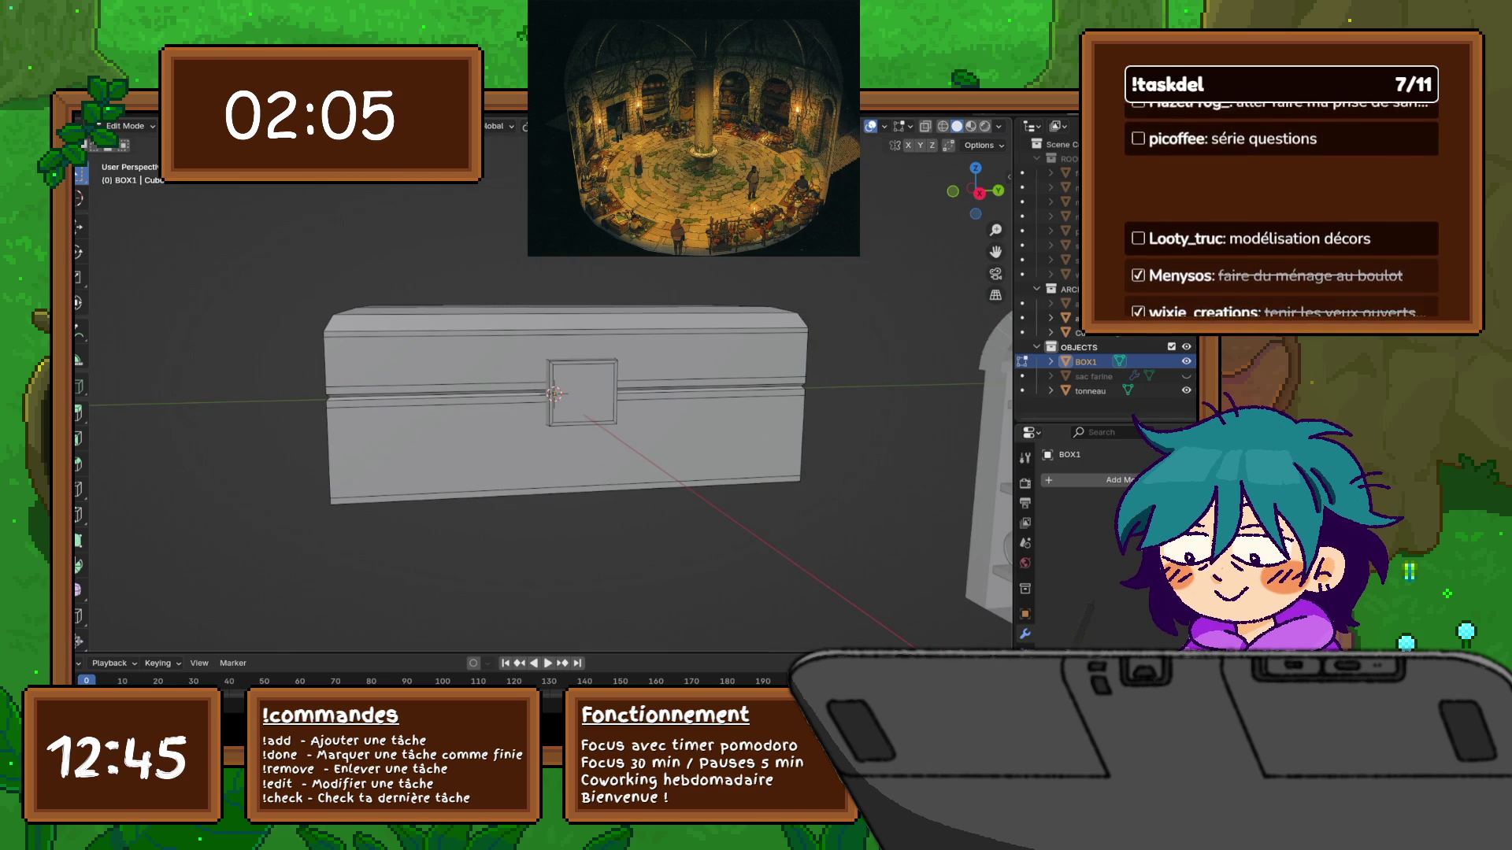
scroll(551, 402, down, 5)
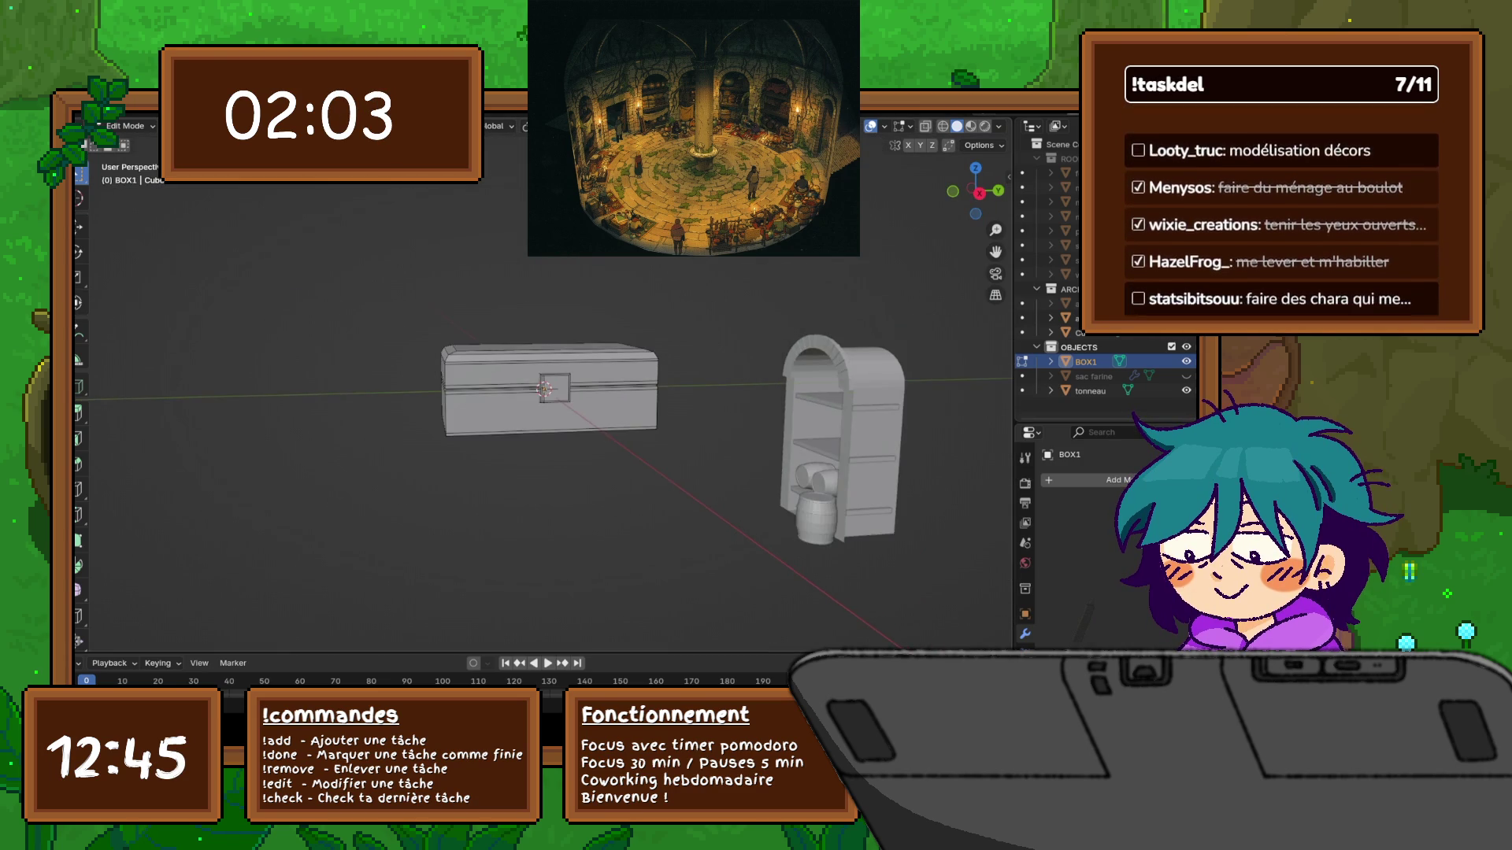
Switch the chest to Object Mode, try a linked duplicate, then undo it
key(ctrl+Tab)
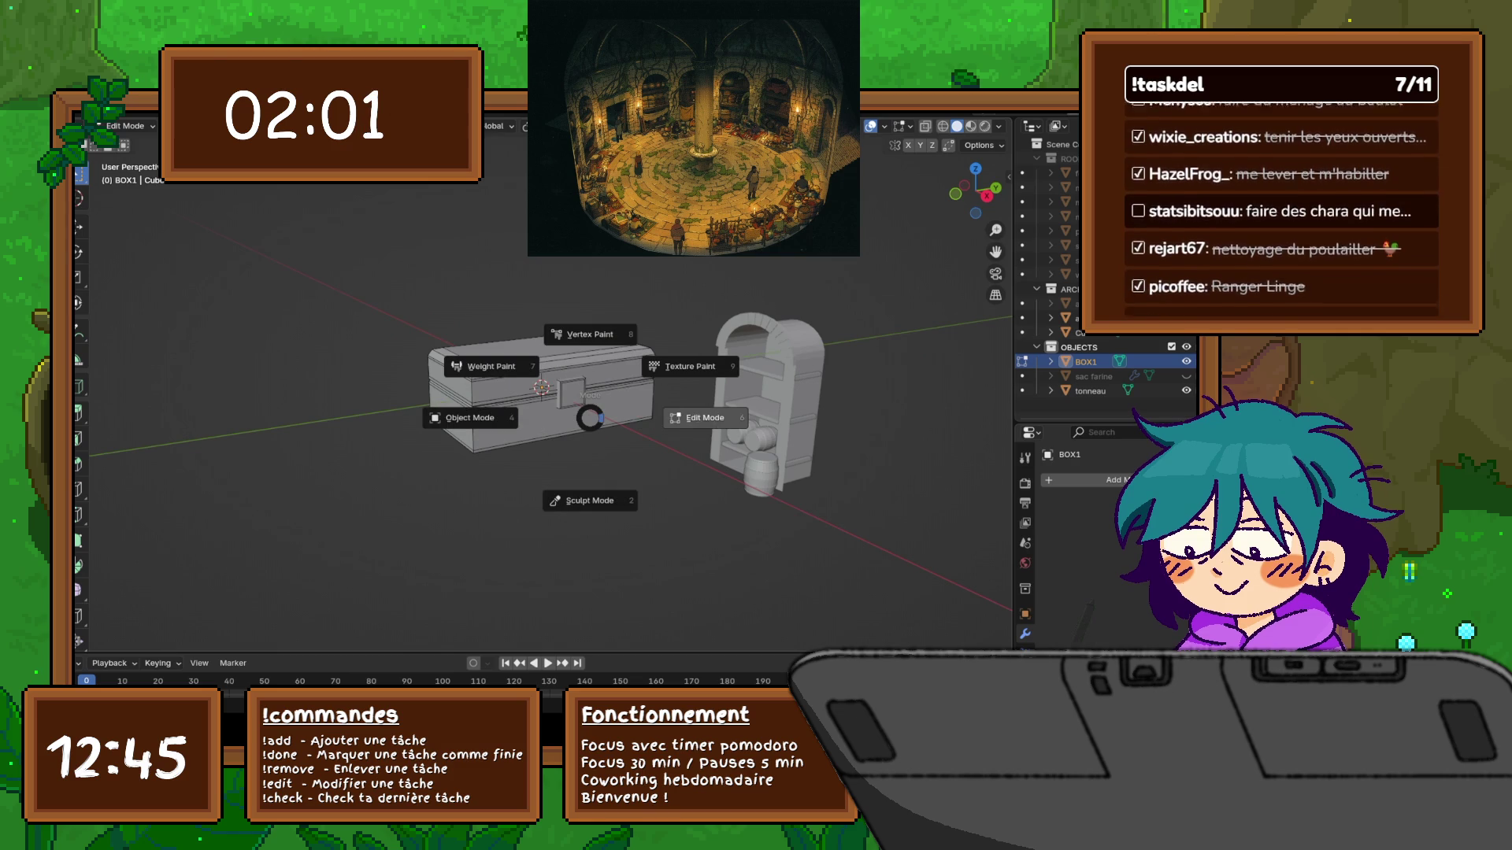
click(471, 418)
right_click(512, 371)
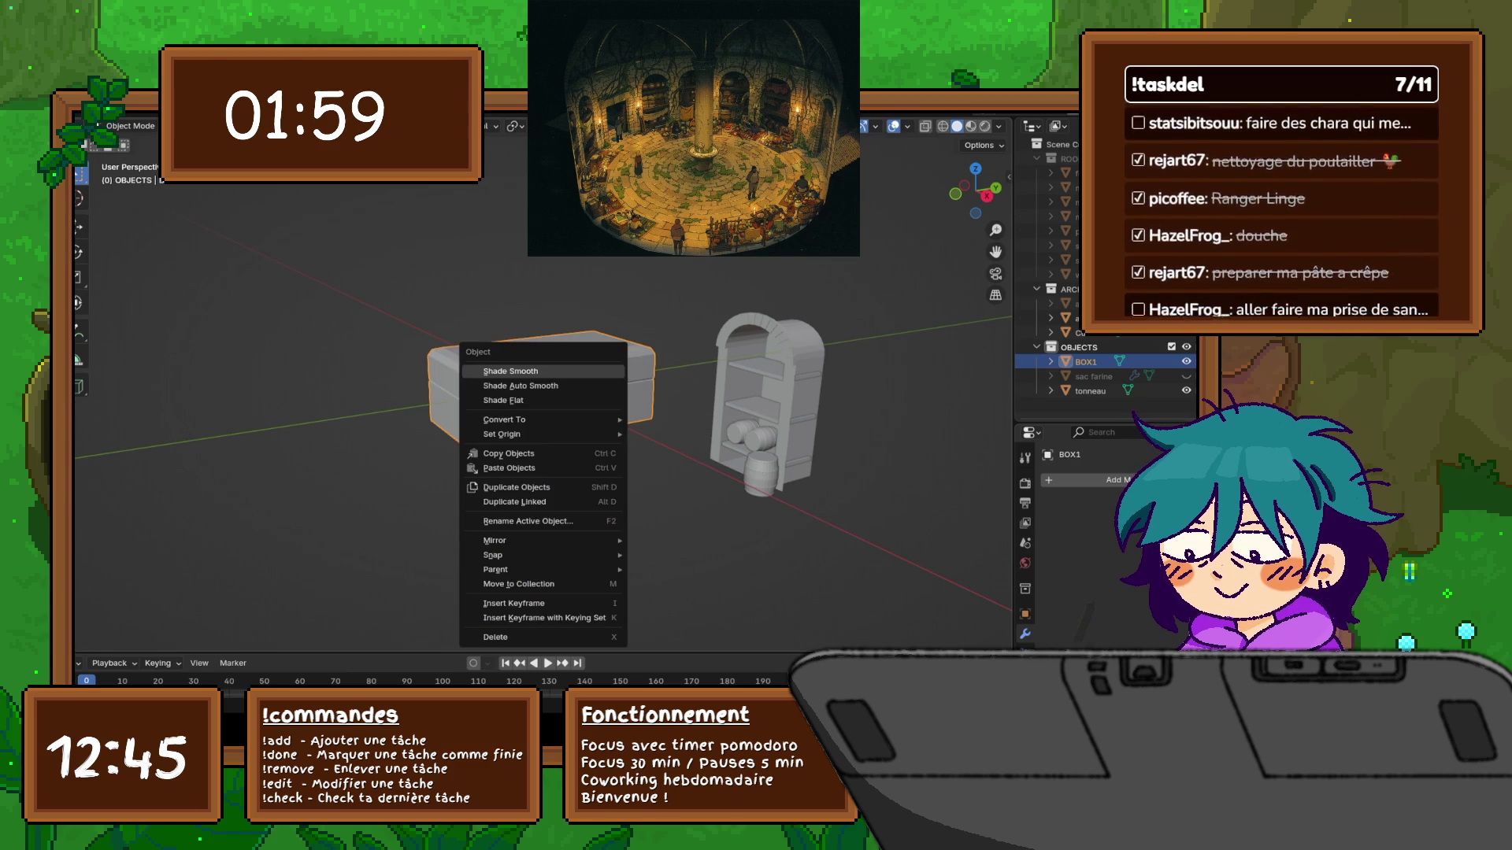
click(536, 502)
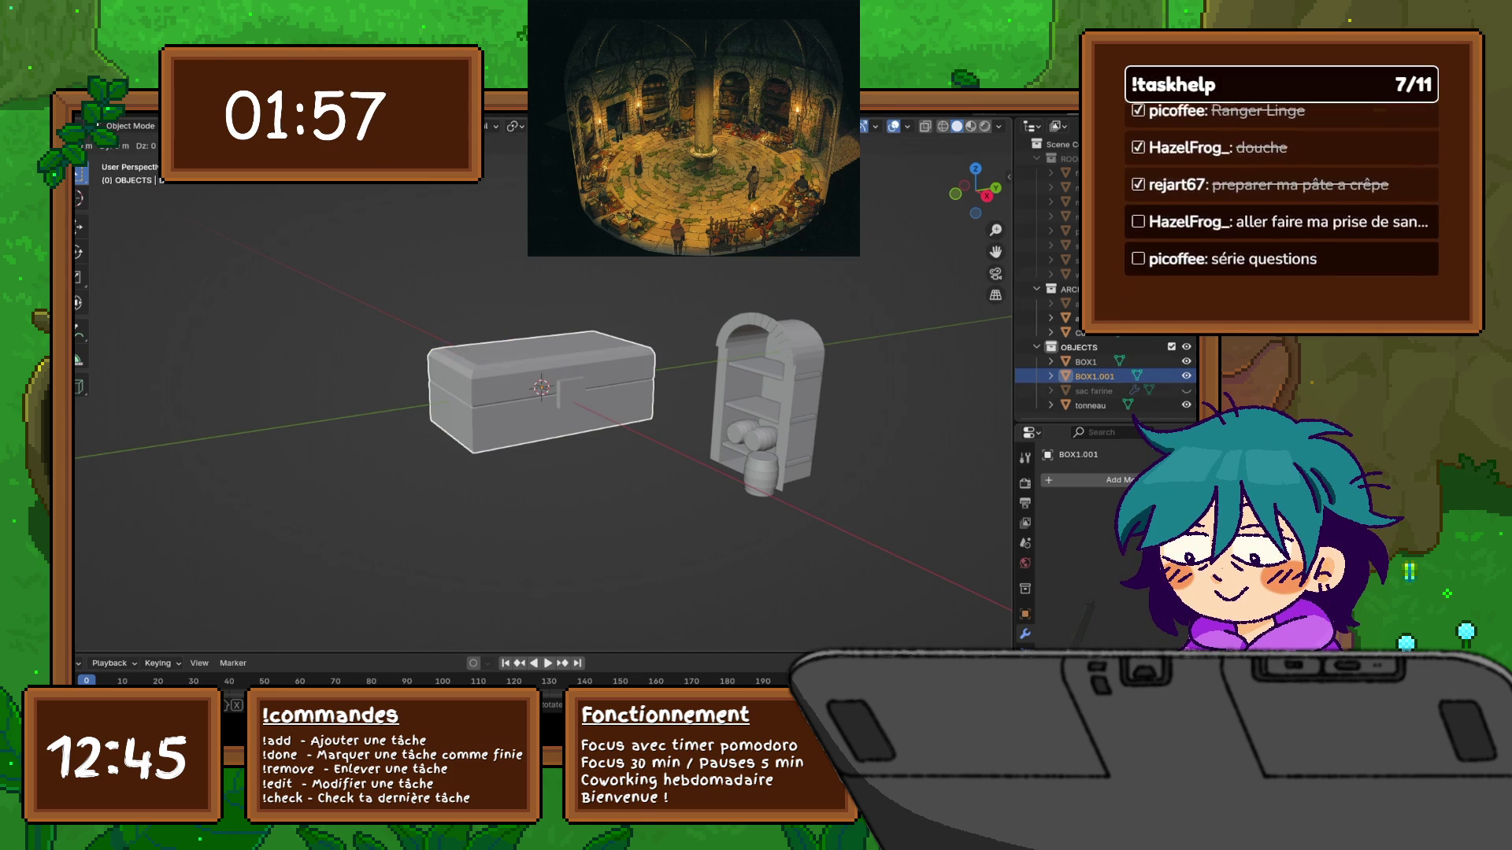
key(Escape)
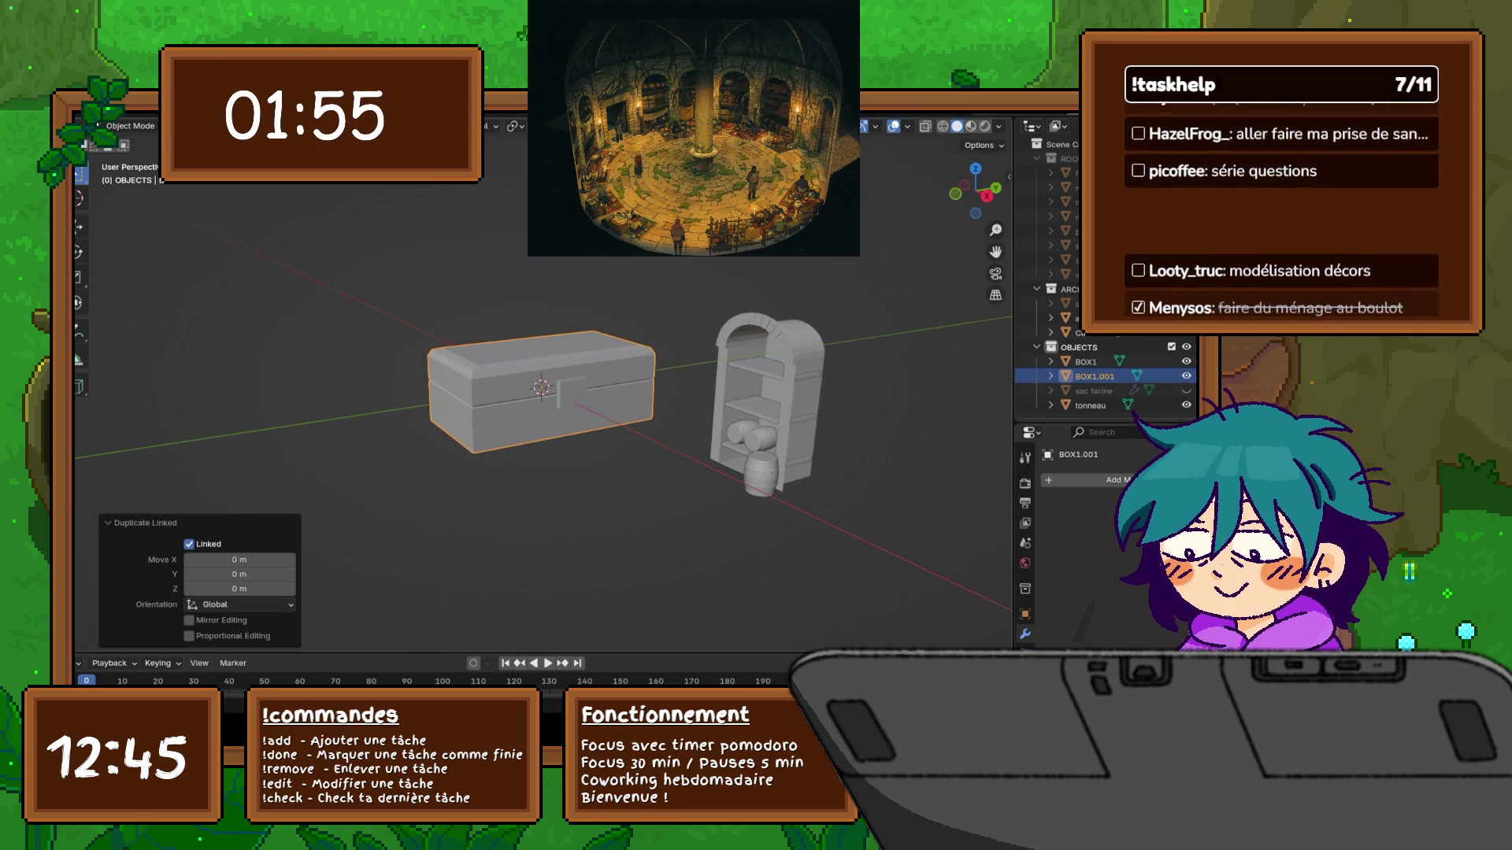
key(ctrl+z)
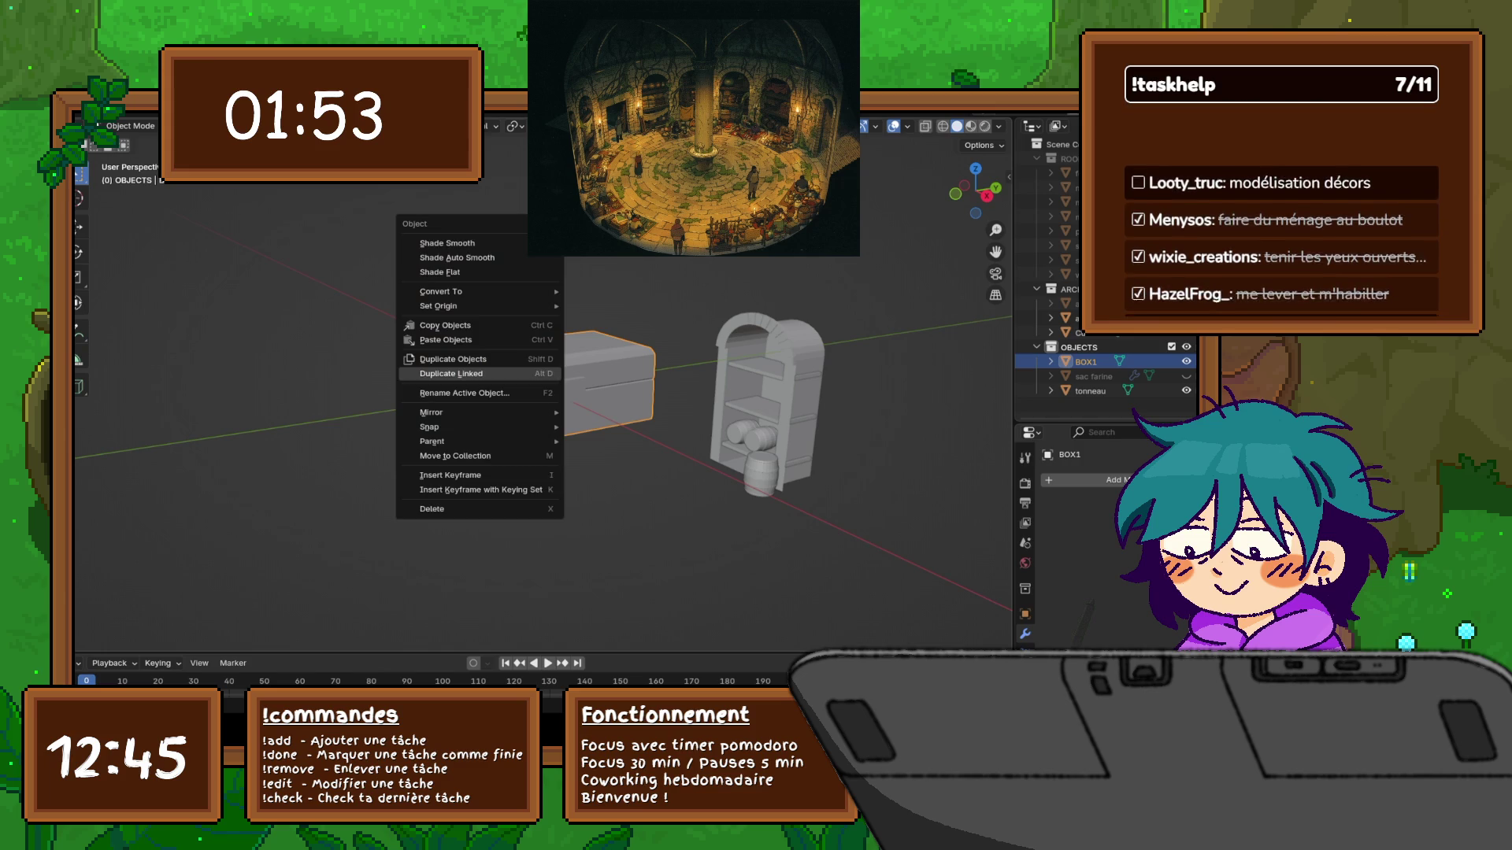
Make an independent copy BOX1.001 raised 2.2195 m along Z, then enter Edit Mode
right_click(480, 373)
click(453, 359)
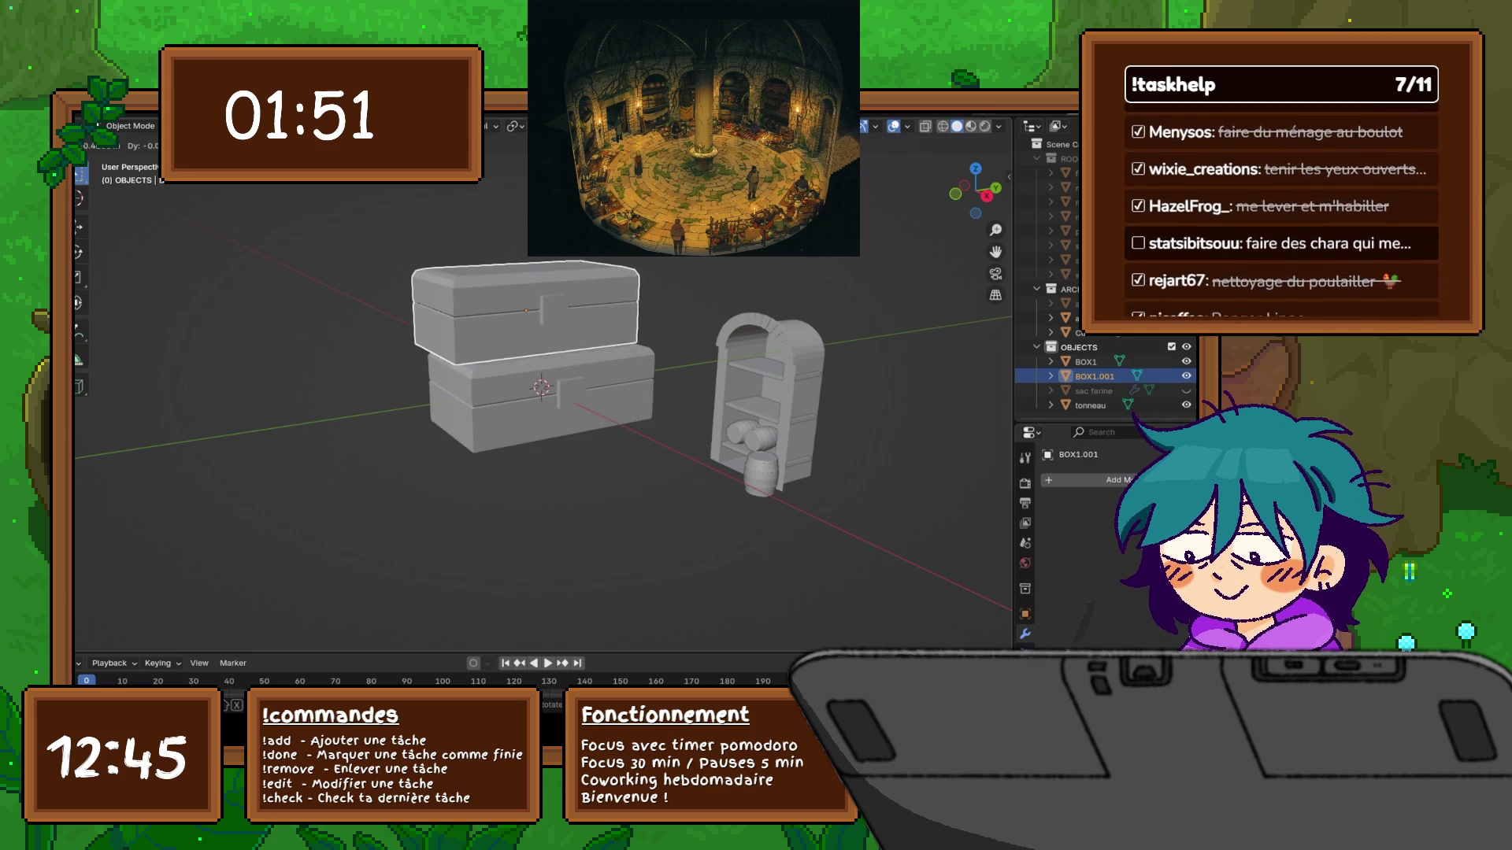
key(Escape)
key(g)
key(z)
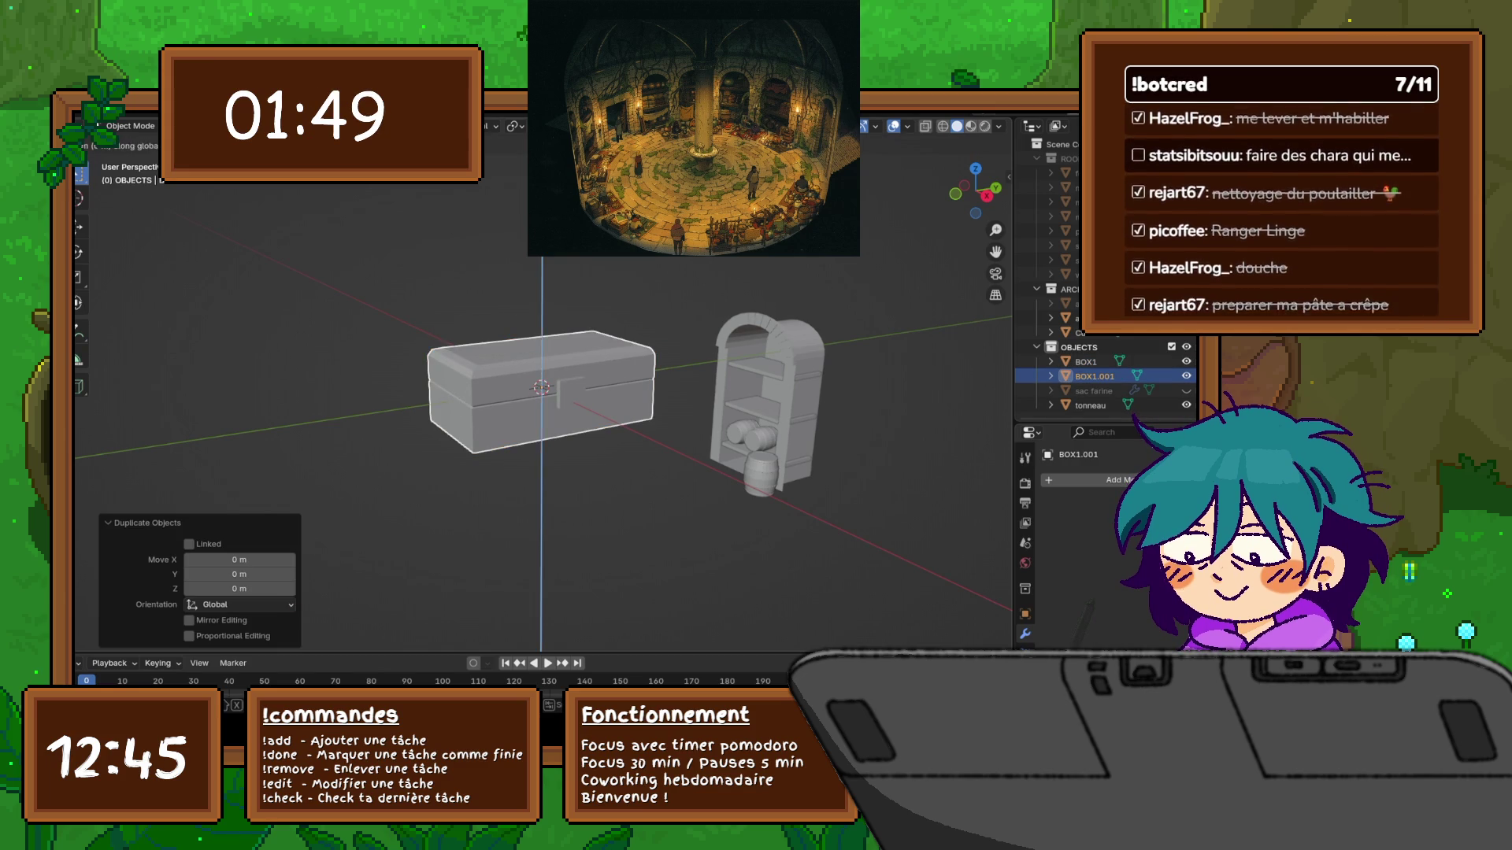
key(Return)
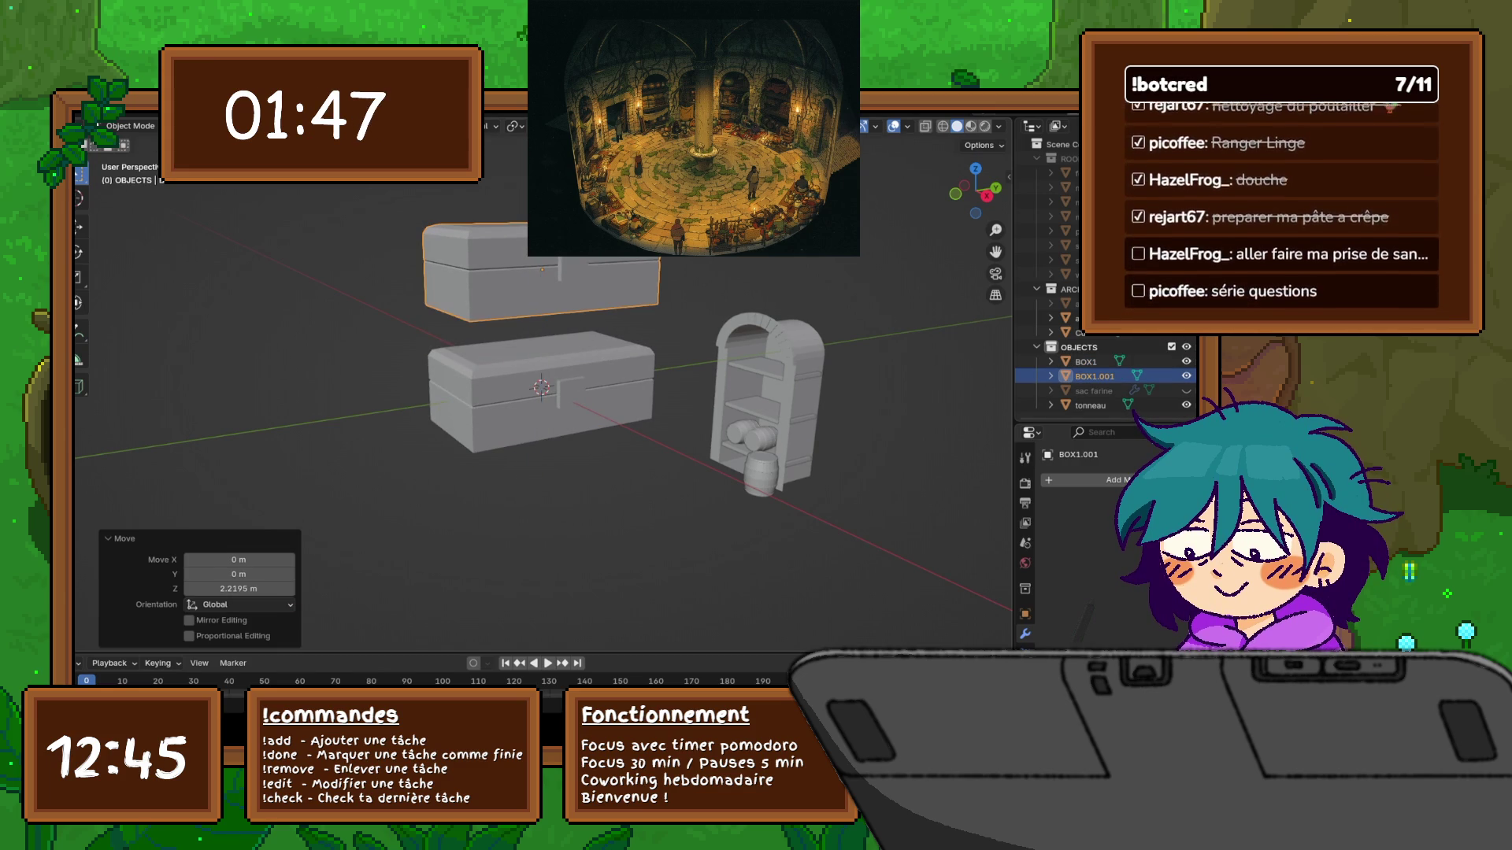
shift+middle_drag(543, 378, 561, 461)
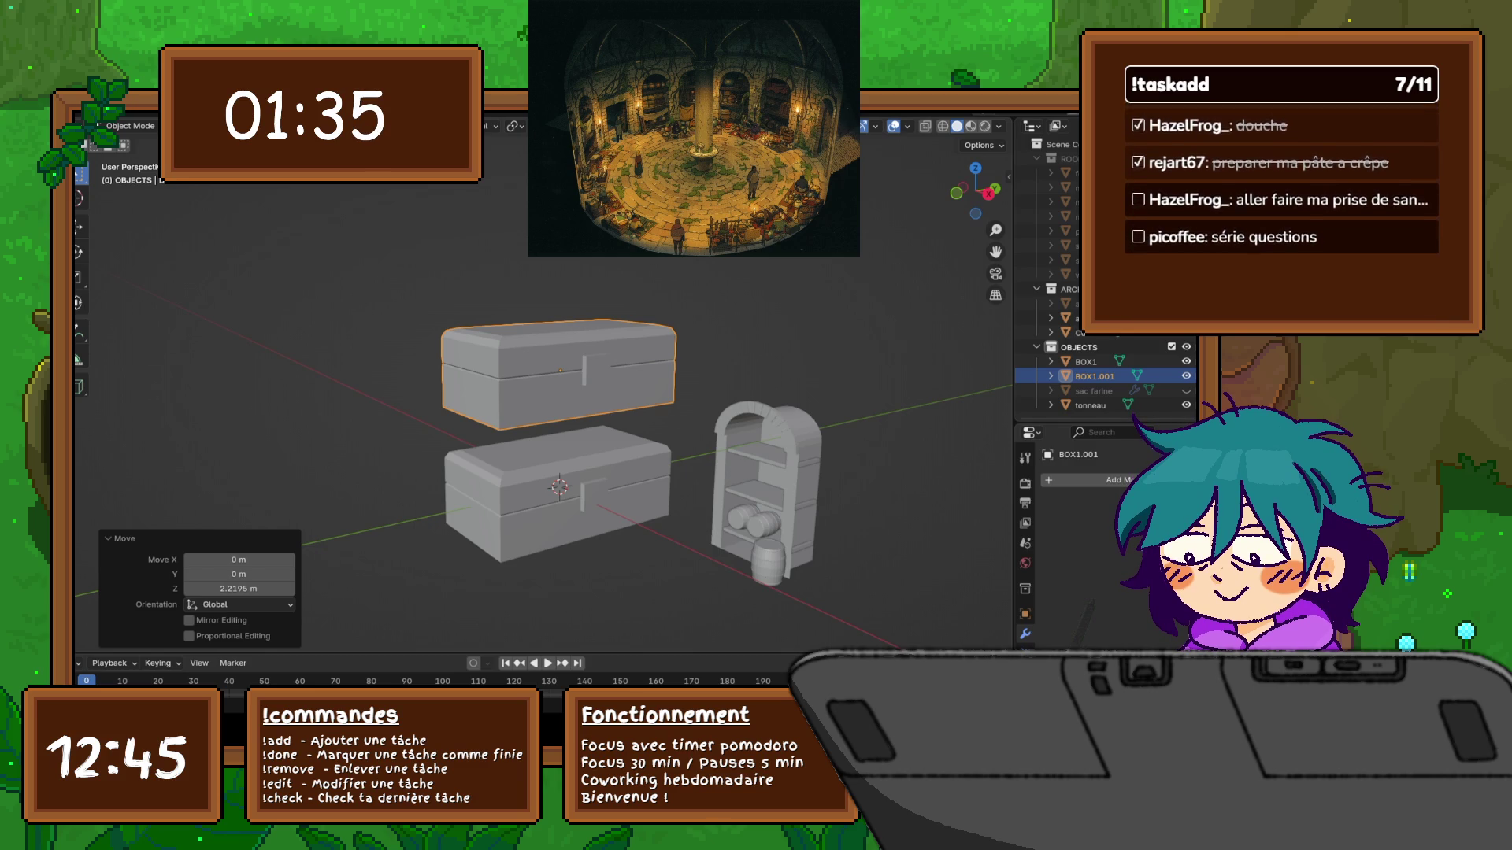
middle_drag(669, 378, 696, 373)
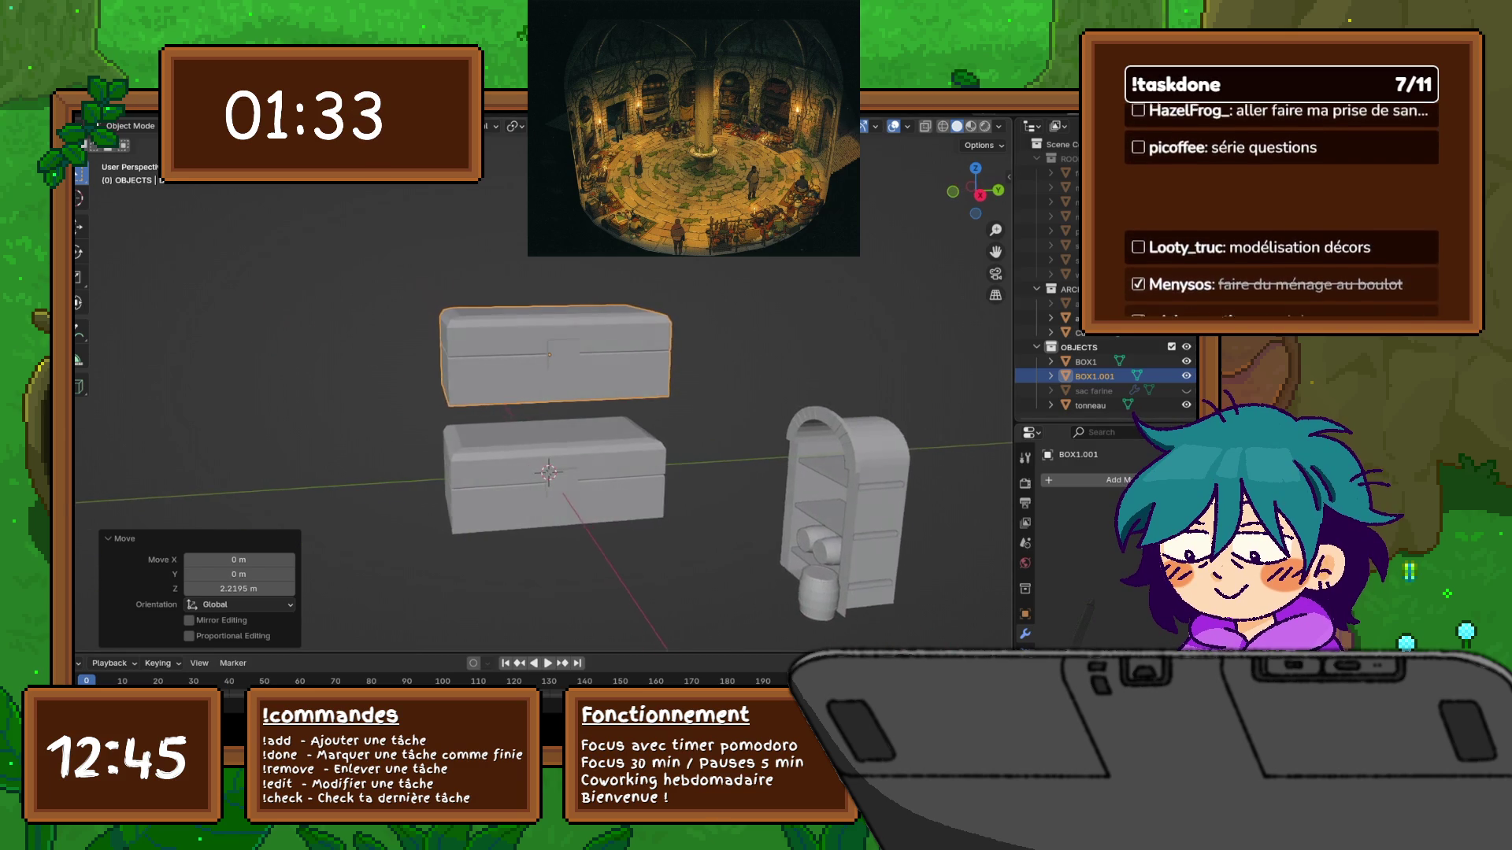
key(ctrl+Tab)
click(810, 373)
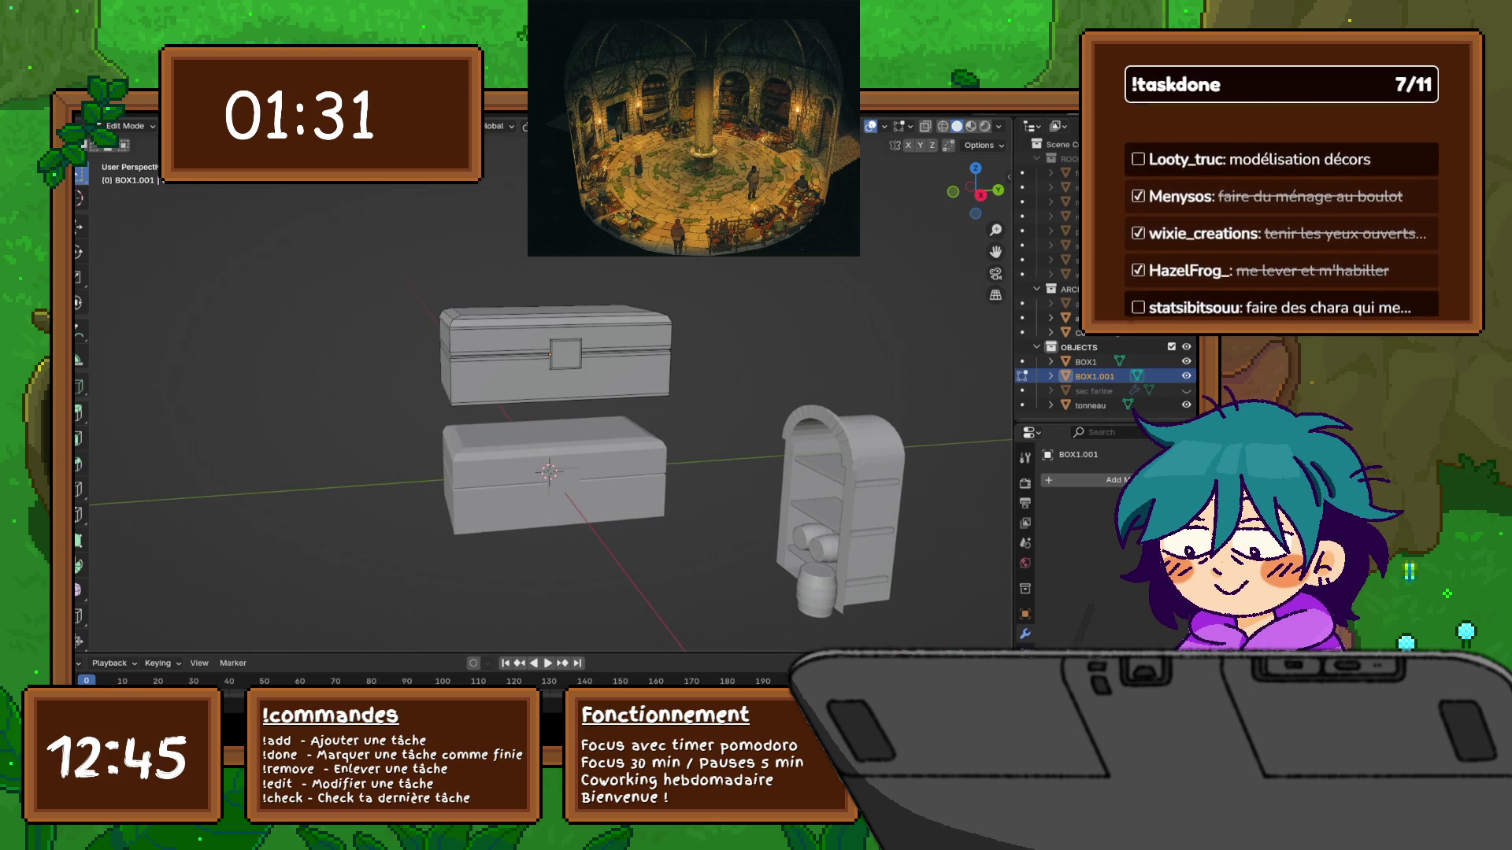
Select the whole top chest mesh, scale it to 0.538, then 2.123 along Z
click(504, 339)
key(l)
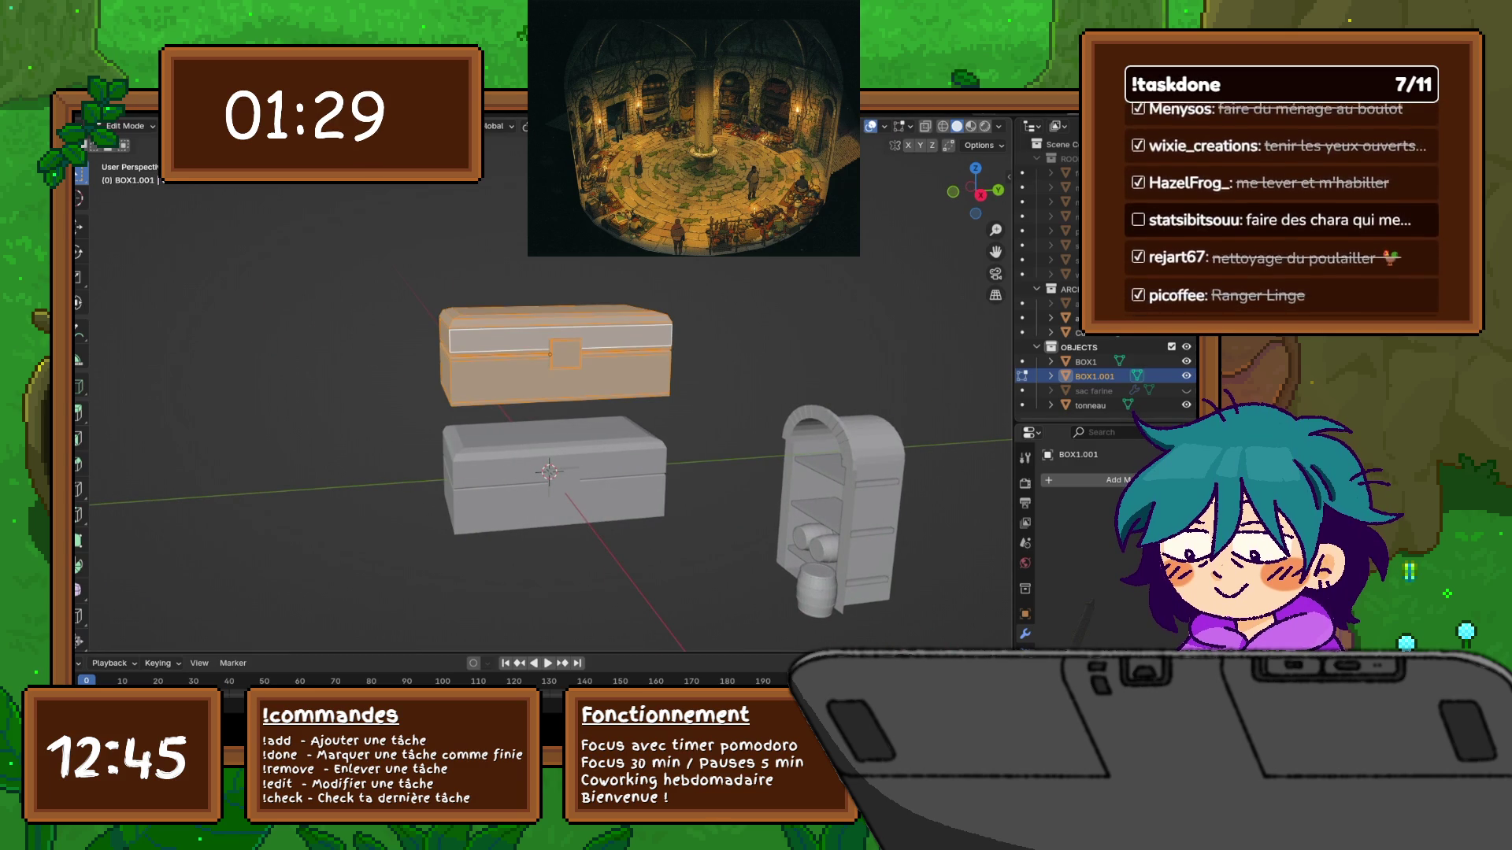
key(s)
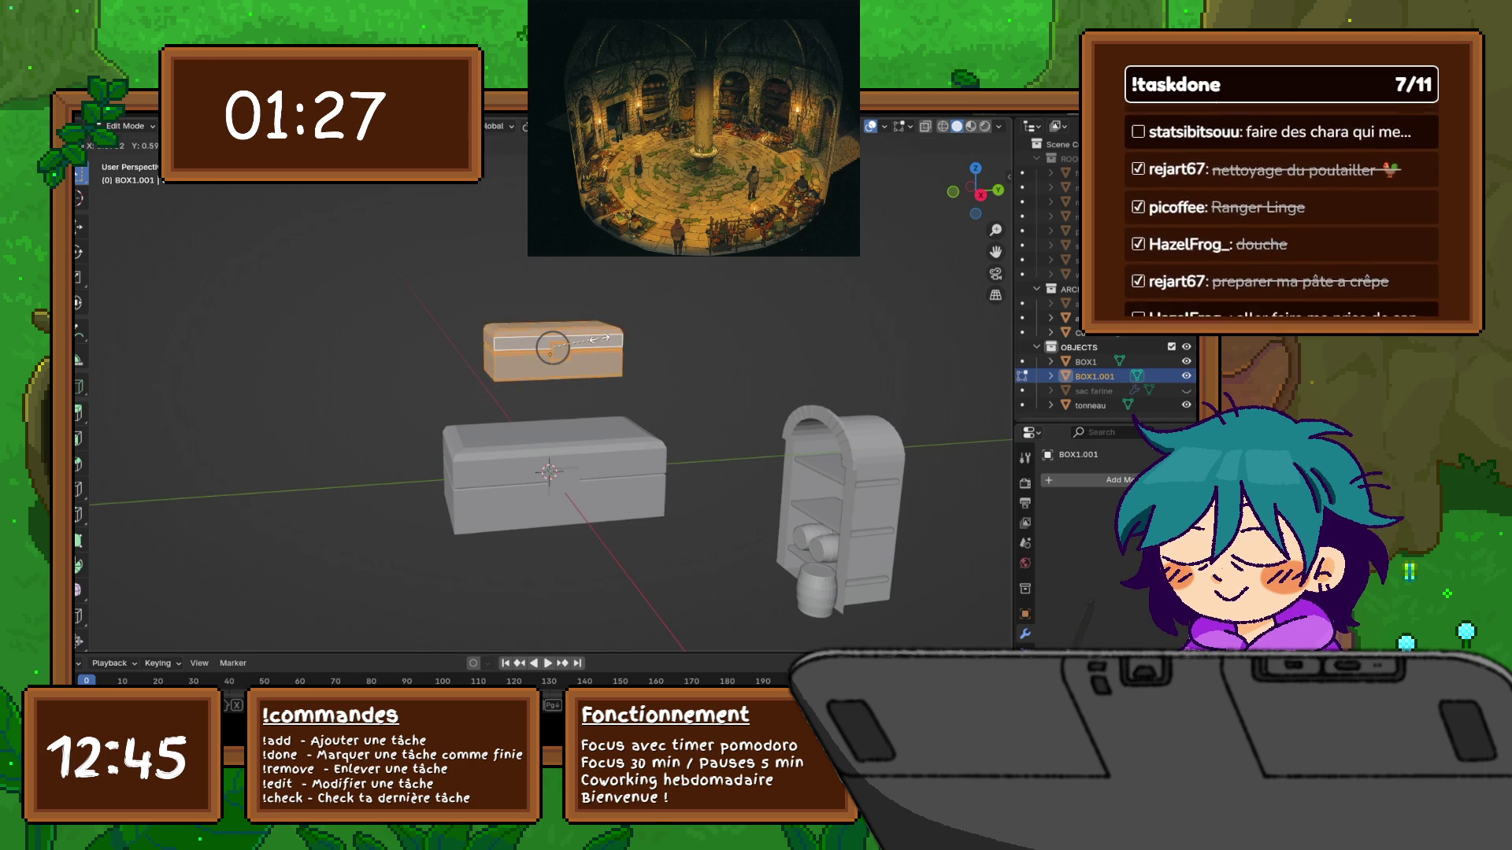
click(599, 335)
key(s)
key(z)
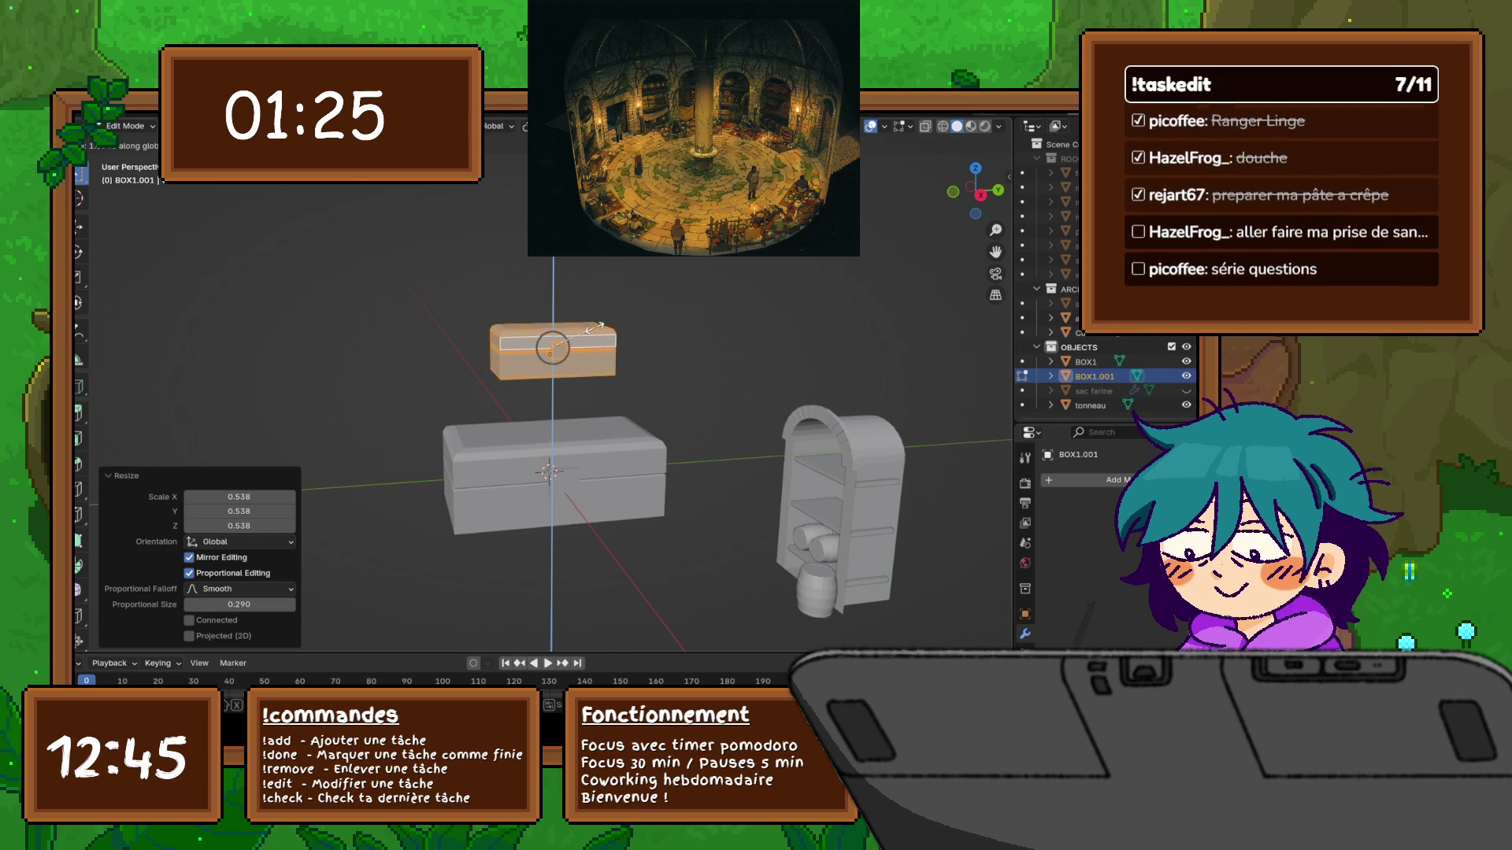
click(593, 260)
Stretch the upper chest 1.282 along the X axis
middle_drag(593, 260, 756, 236)
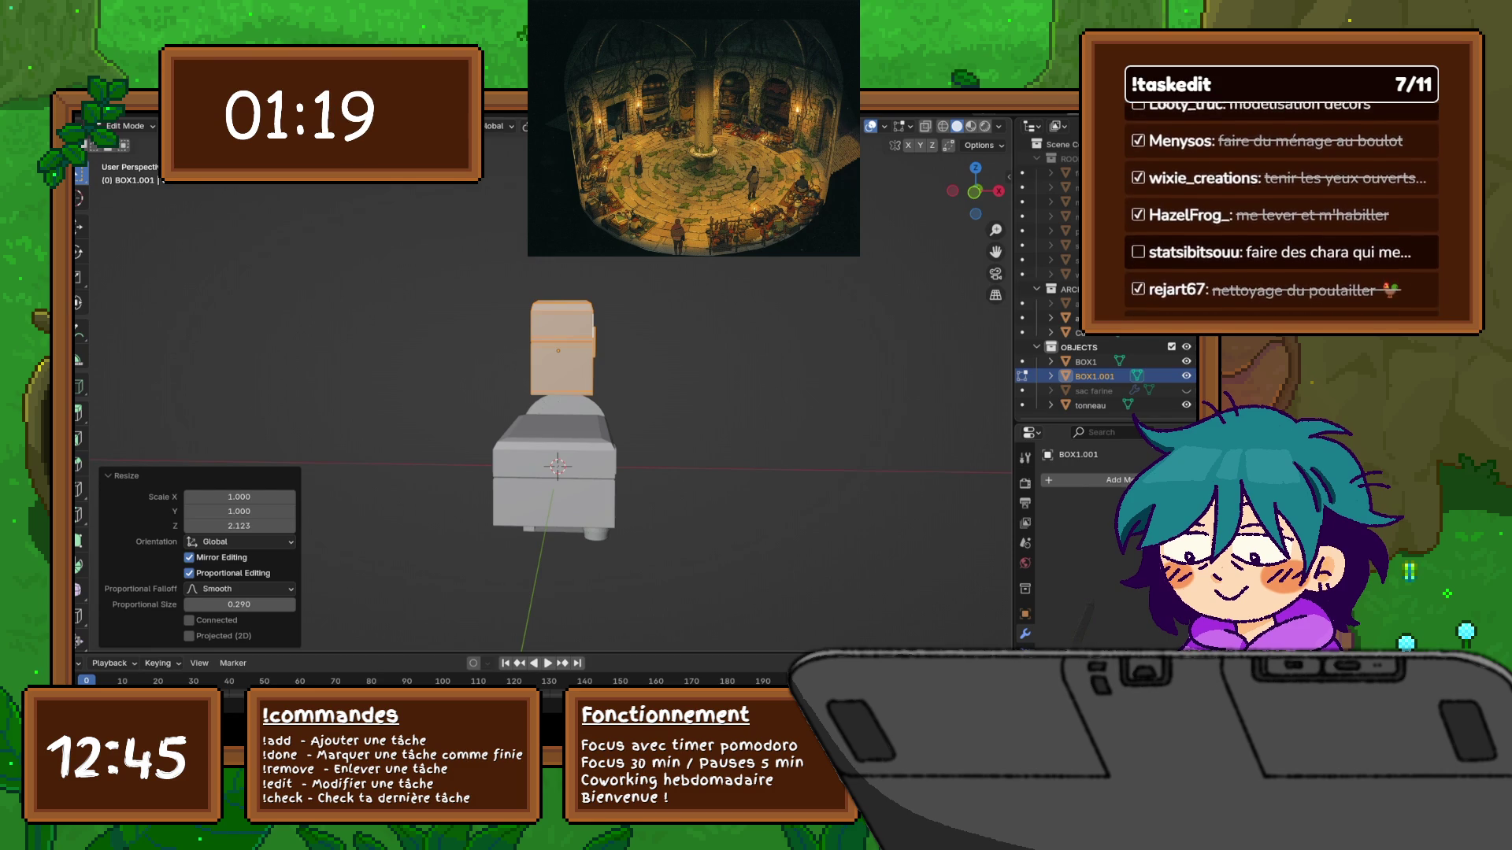
key(s)
key(x)
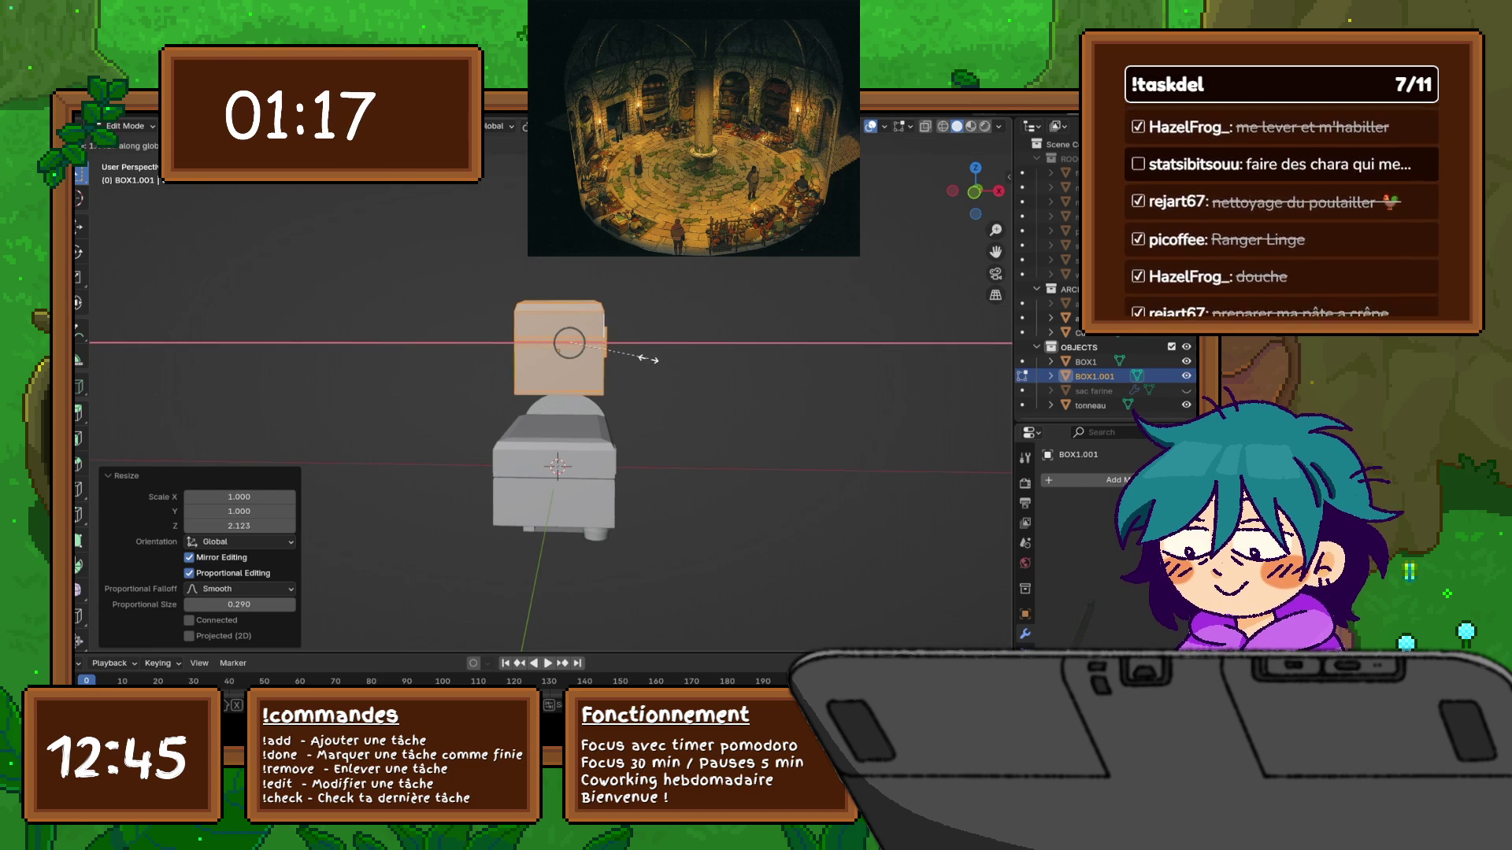
click(638, 358)
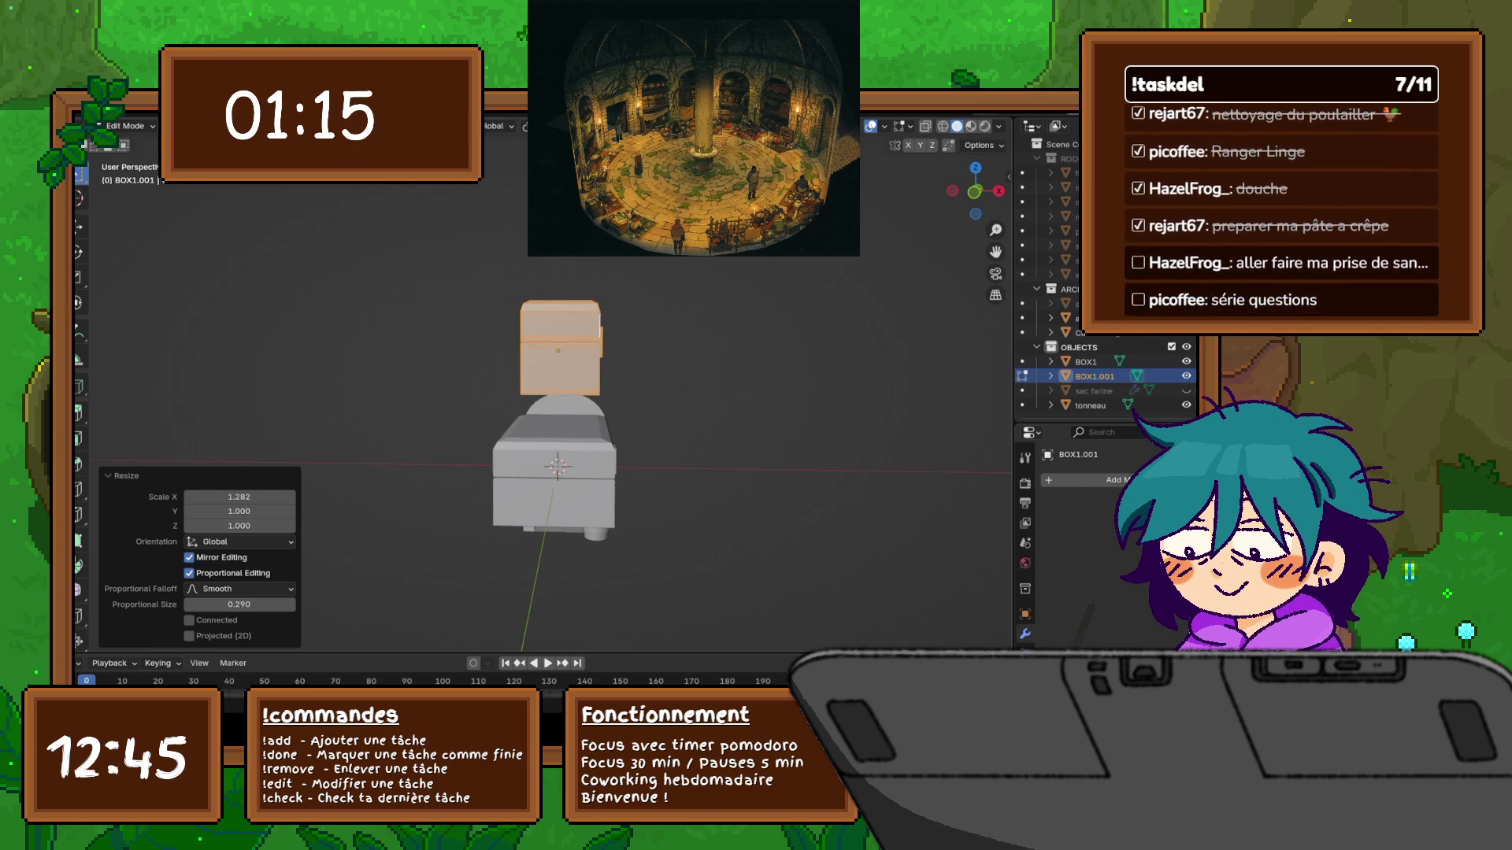
mouse_move(557, 467)
middle_down()
mouse_move(504, 475)
mouse_move(546, 477)
middle_up()
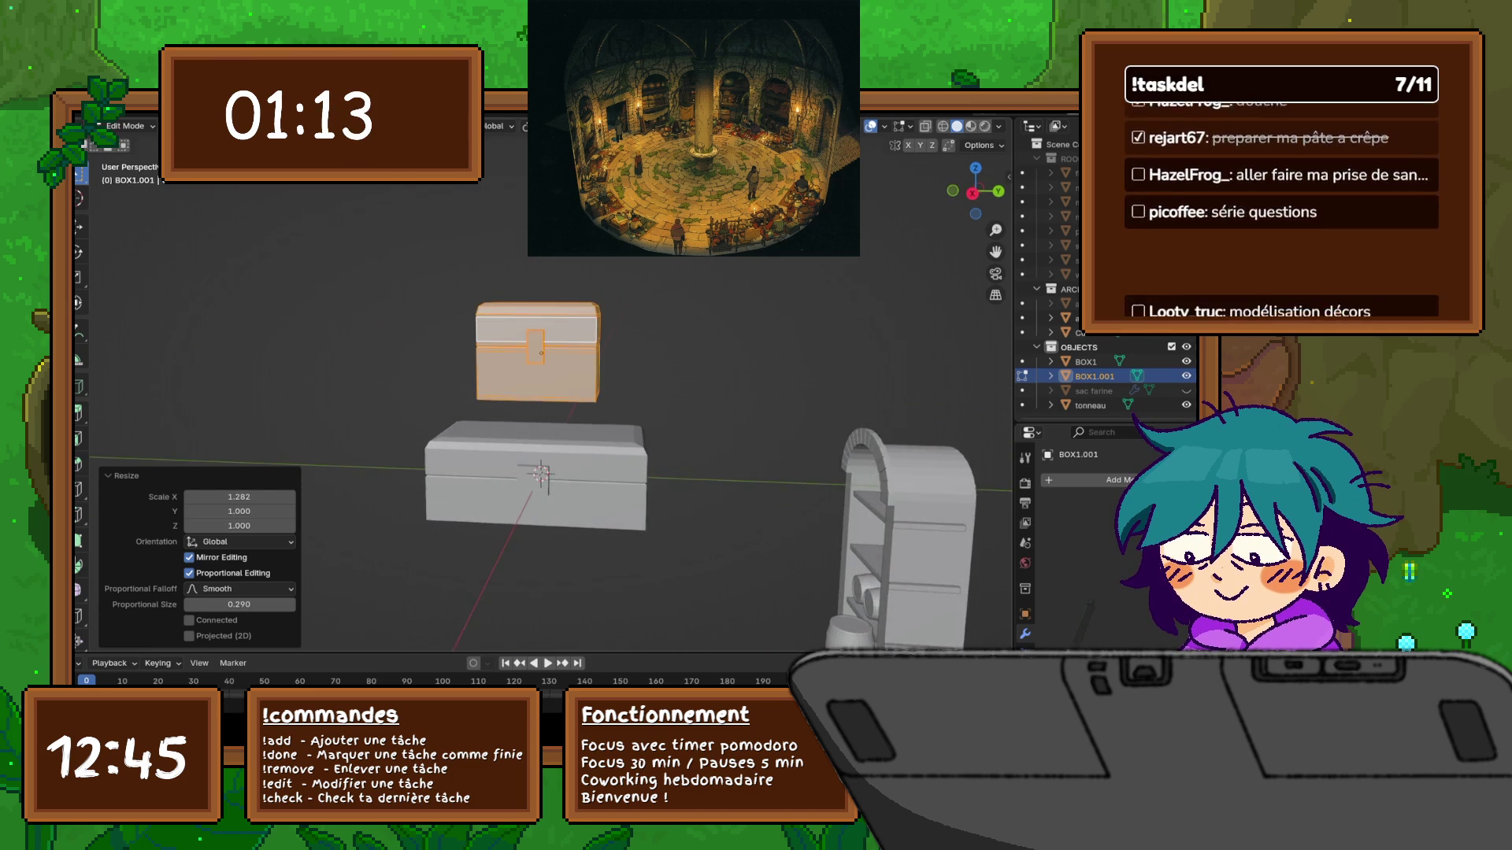
scroll(543, 409, up, 10)
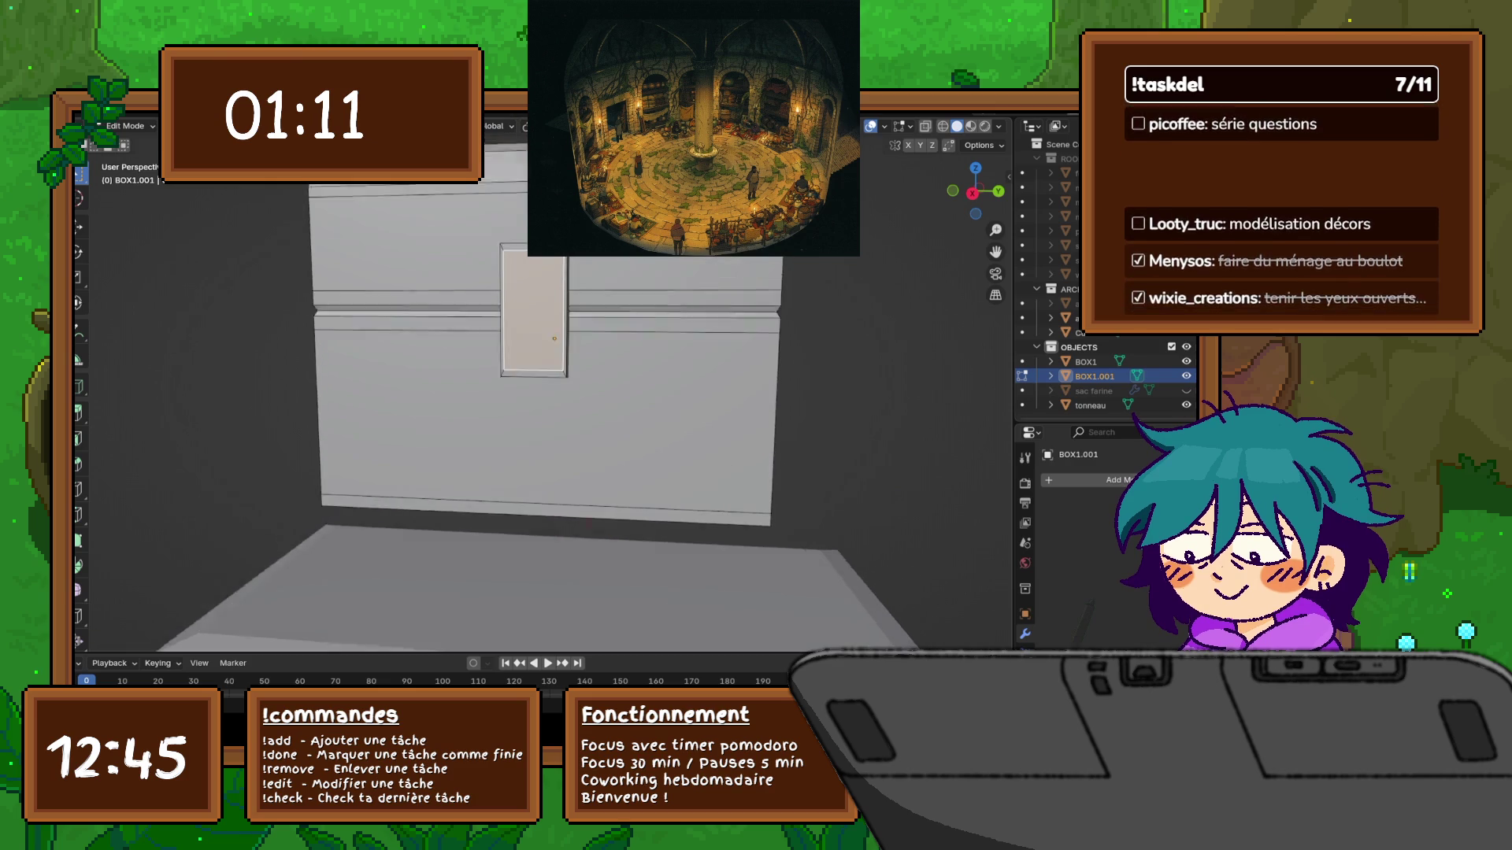
Select the front door faces, shrink them, and flatten them to 0.569 along Z
shift+middle_drag(543, 409, 547, 457)
key(ctrl+KP_Add)
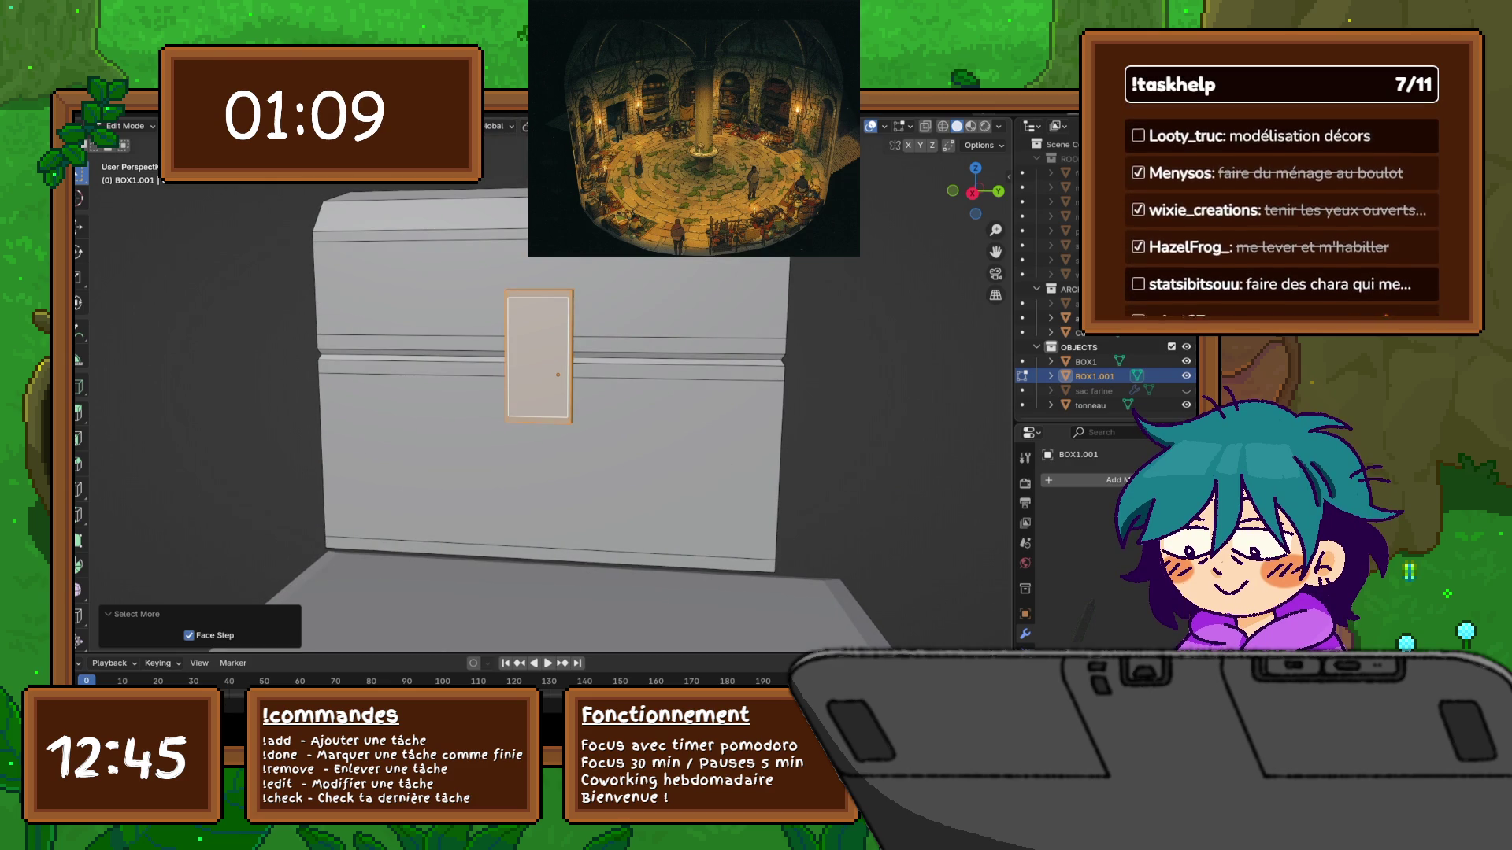
key(KP_3)
key(s)
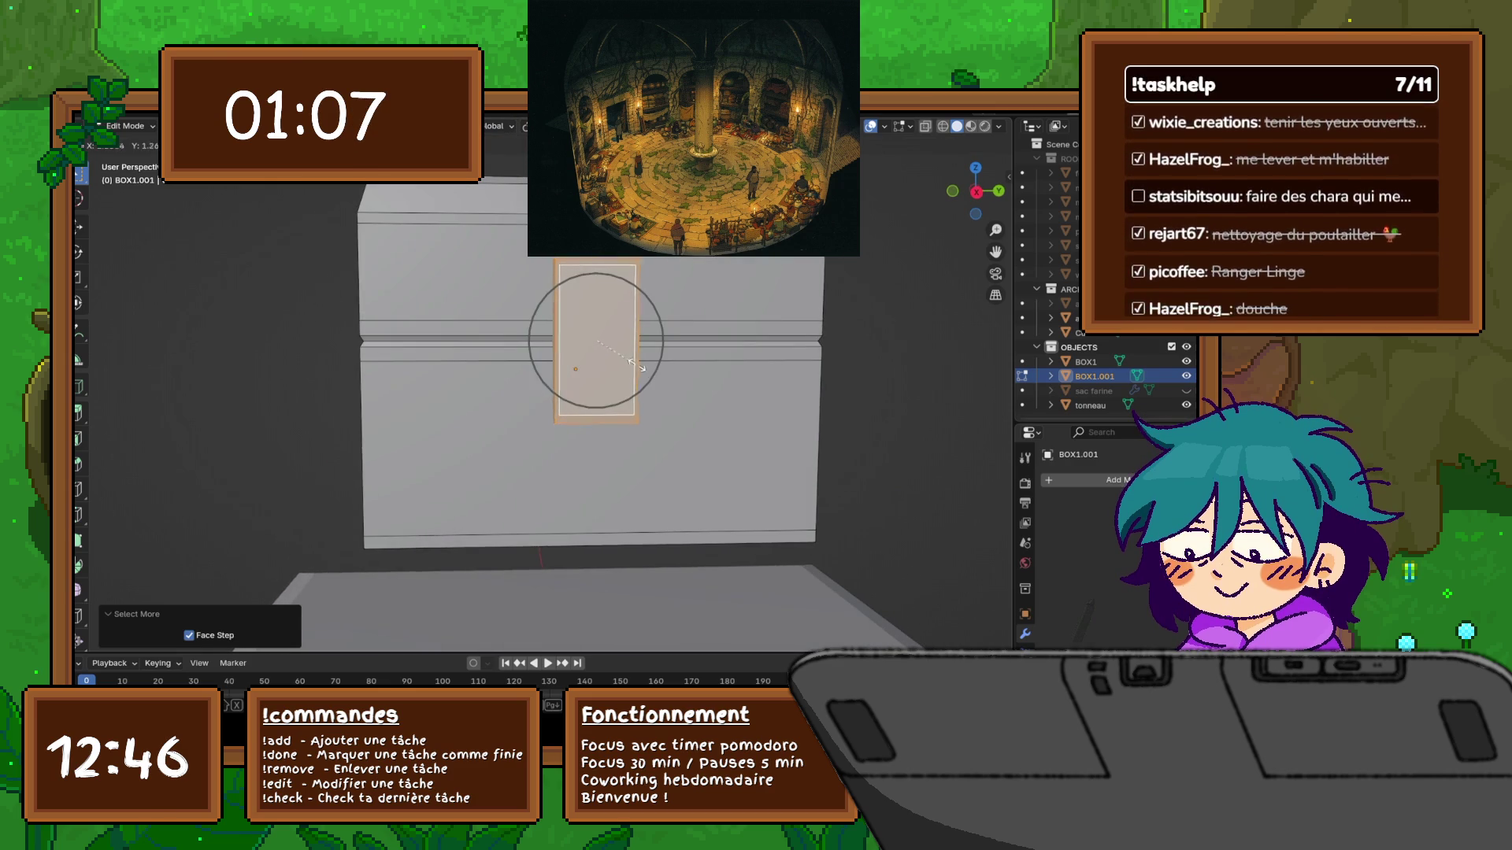
click(627, 359)
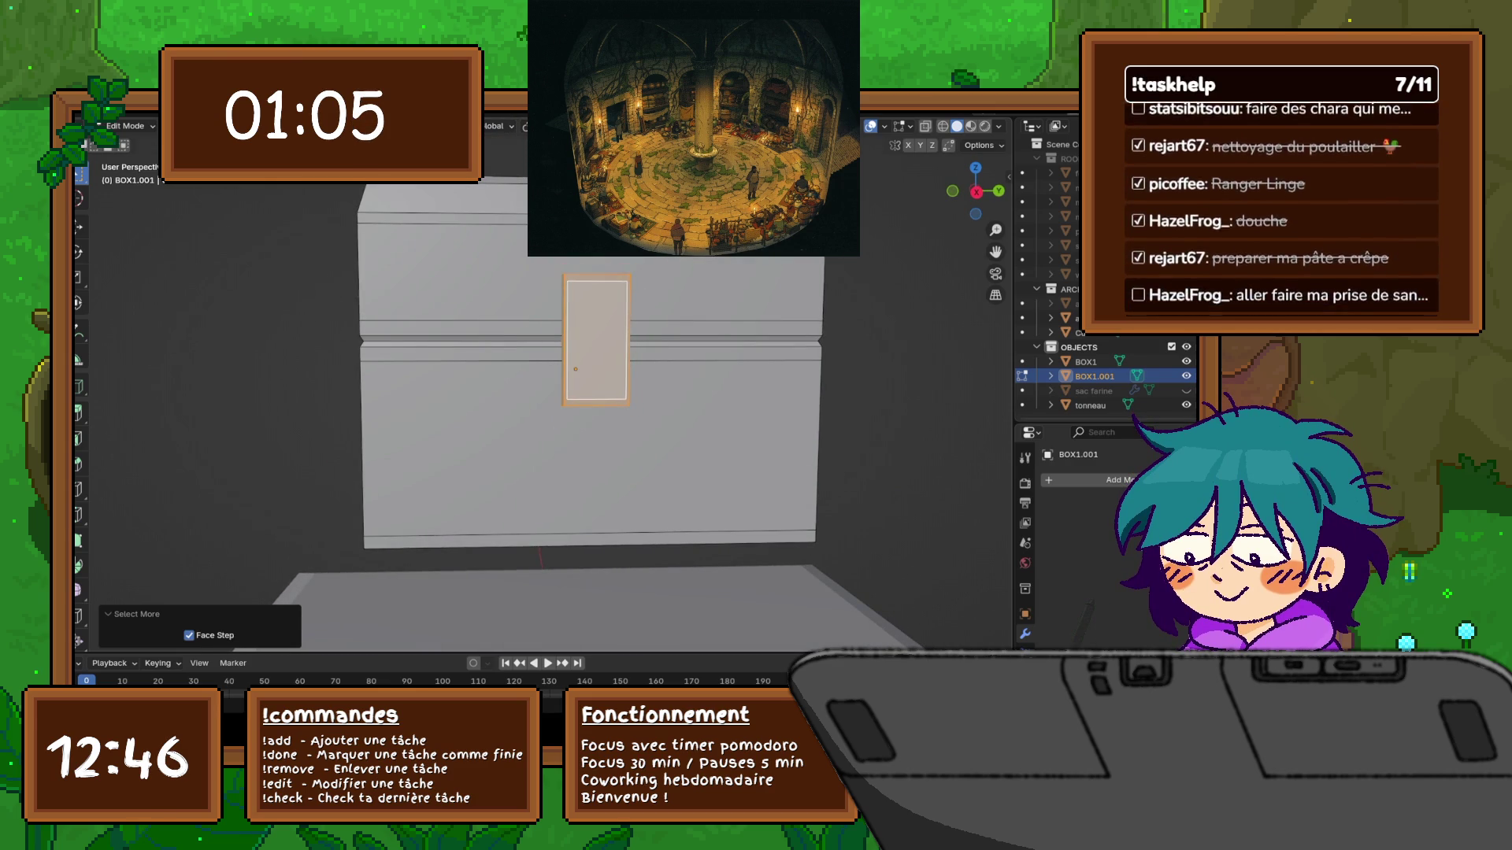
key(s)
key(z)
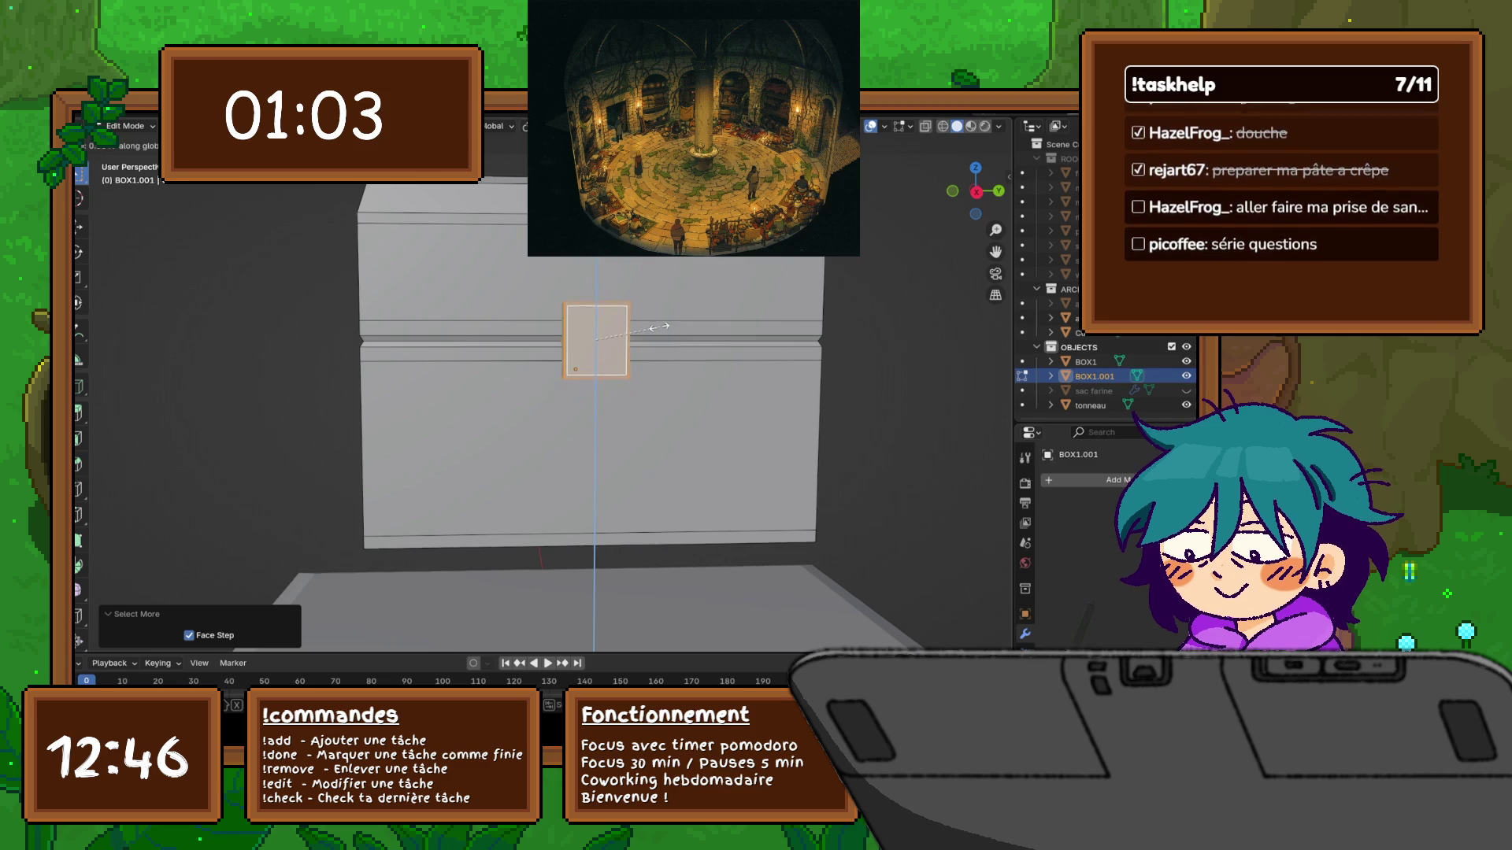
click(660, 326)
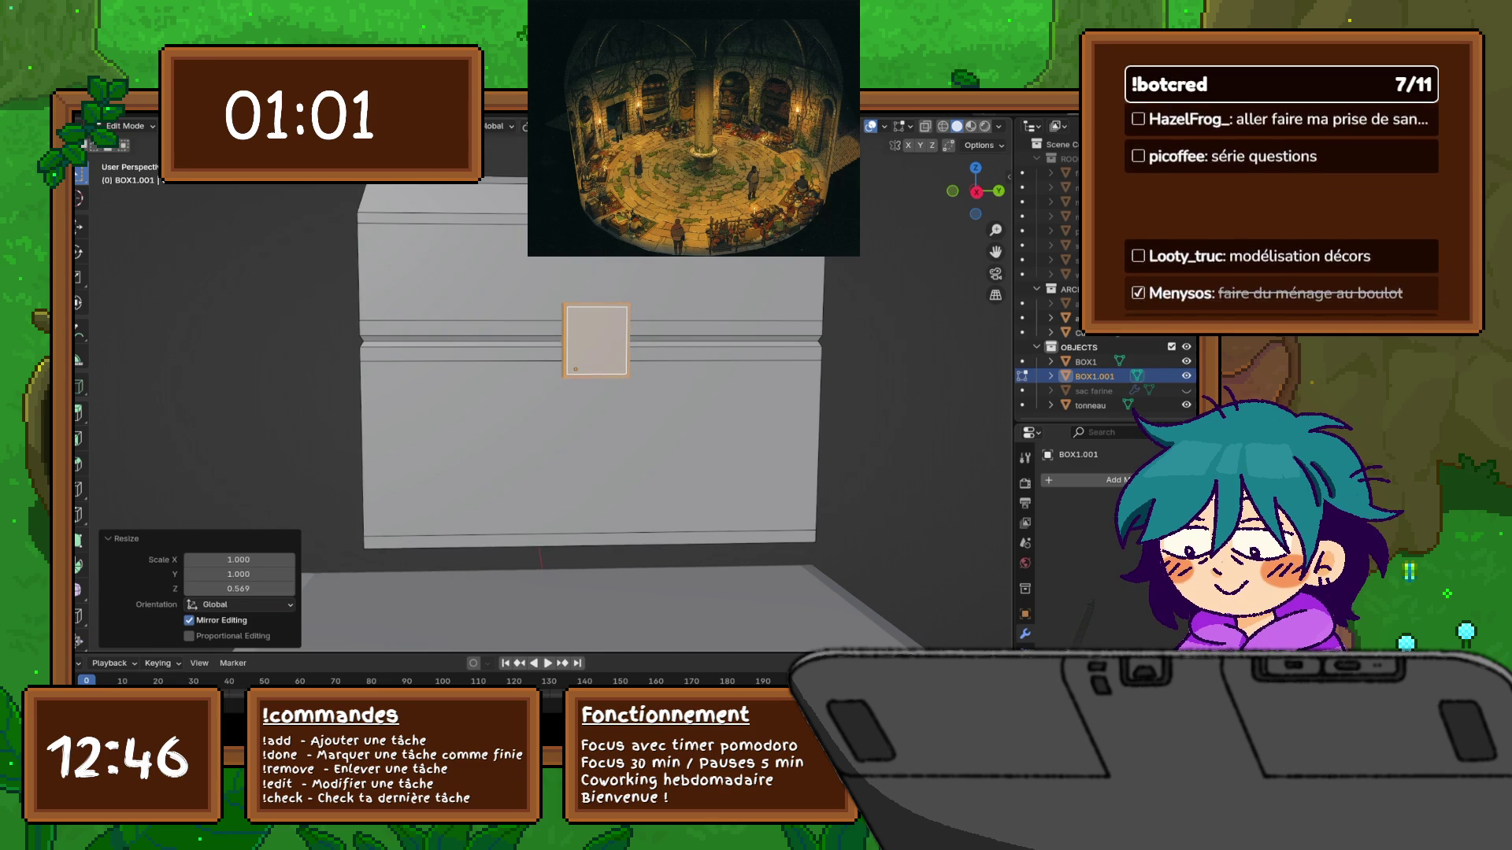
Widen the plate faces to 2.150 along the Y axis
key(s)
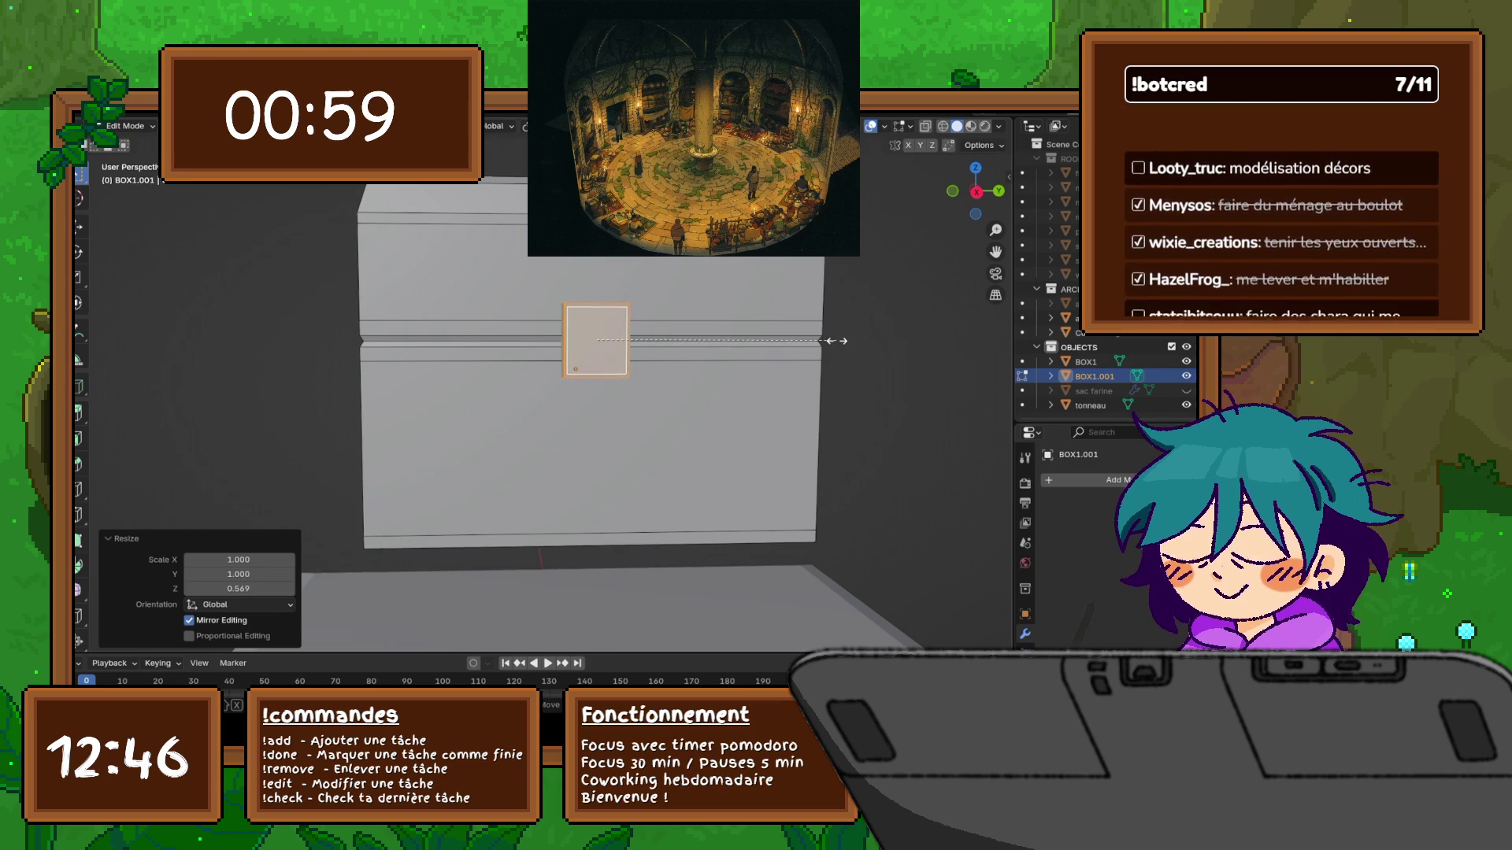
key(y)
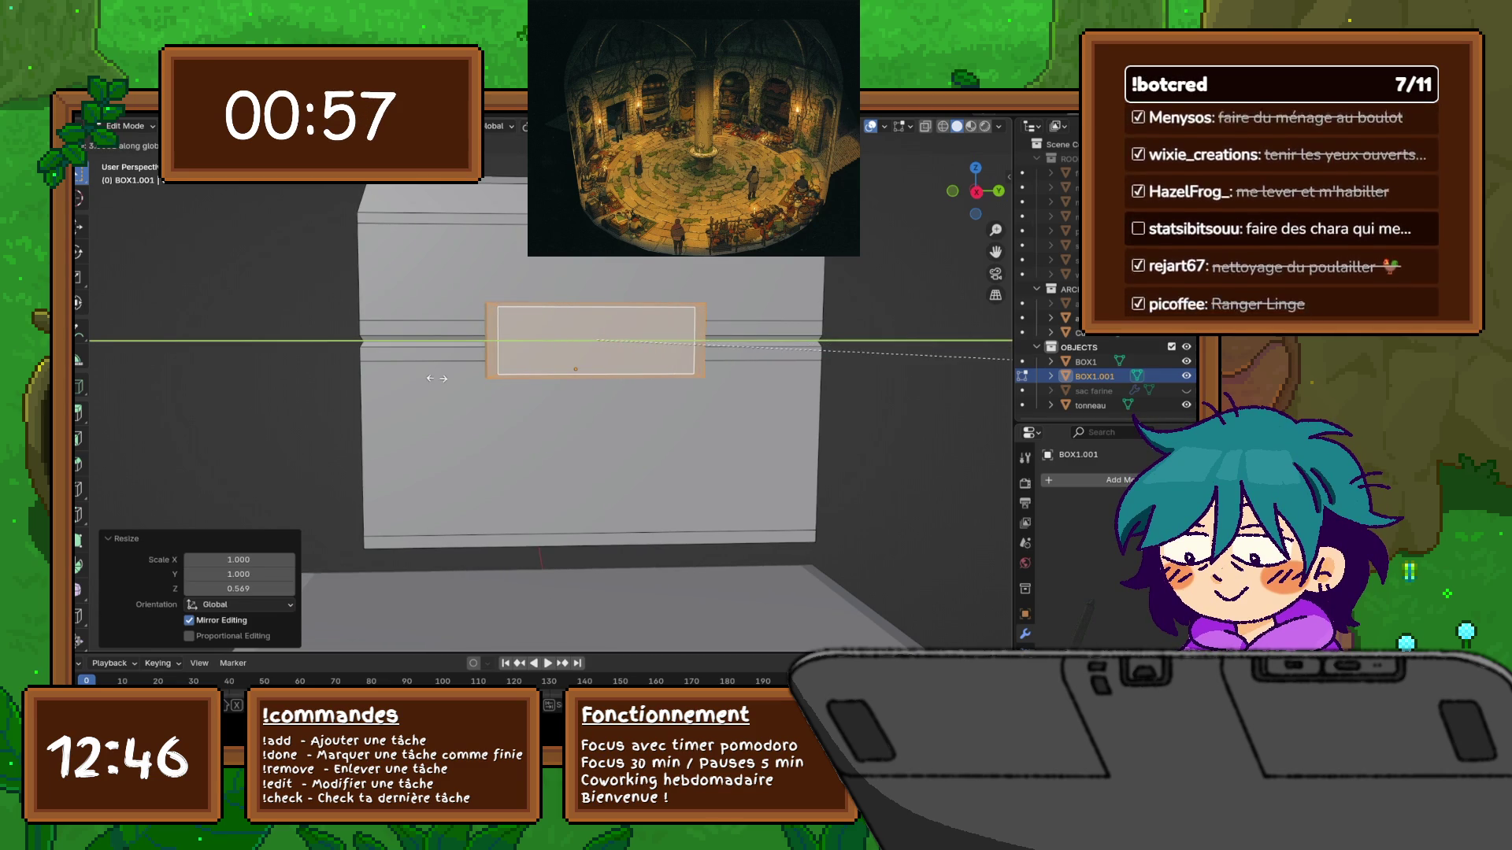
click(490, 378)
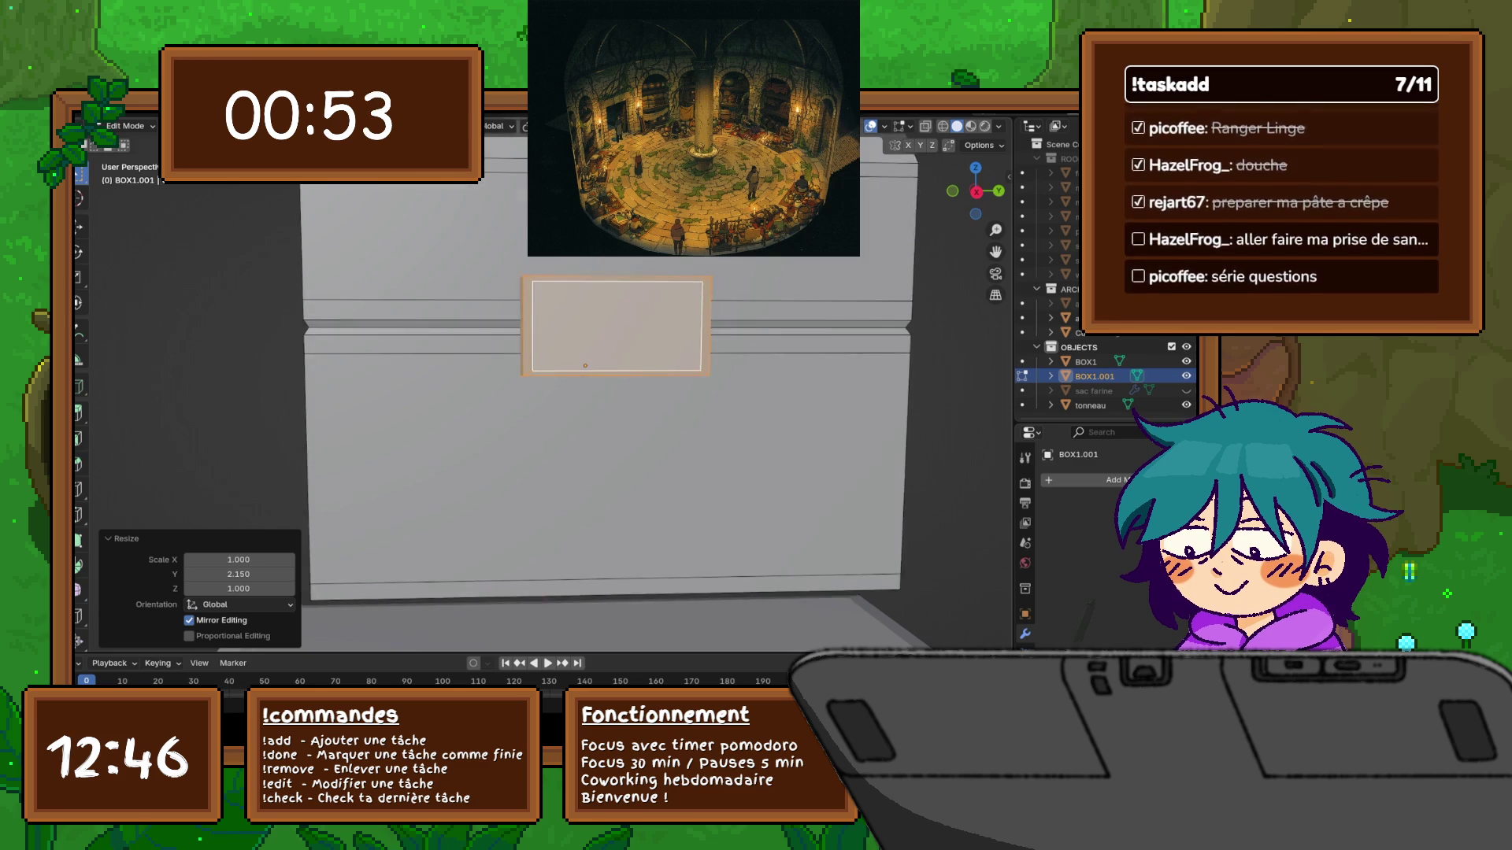
scroll(551, 386, down, 7)
mouse_move(551, 386)
middle_down()
mouse_move(615, 378)
mouse_move(535, 386)
middle_up()
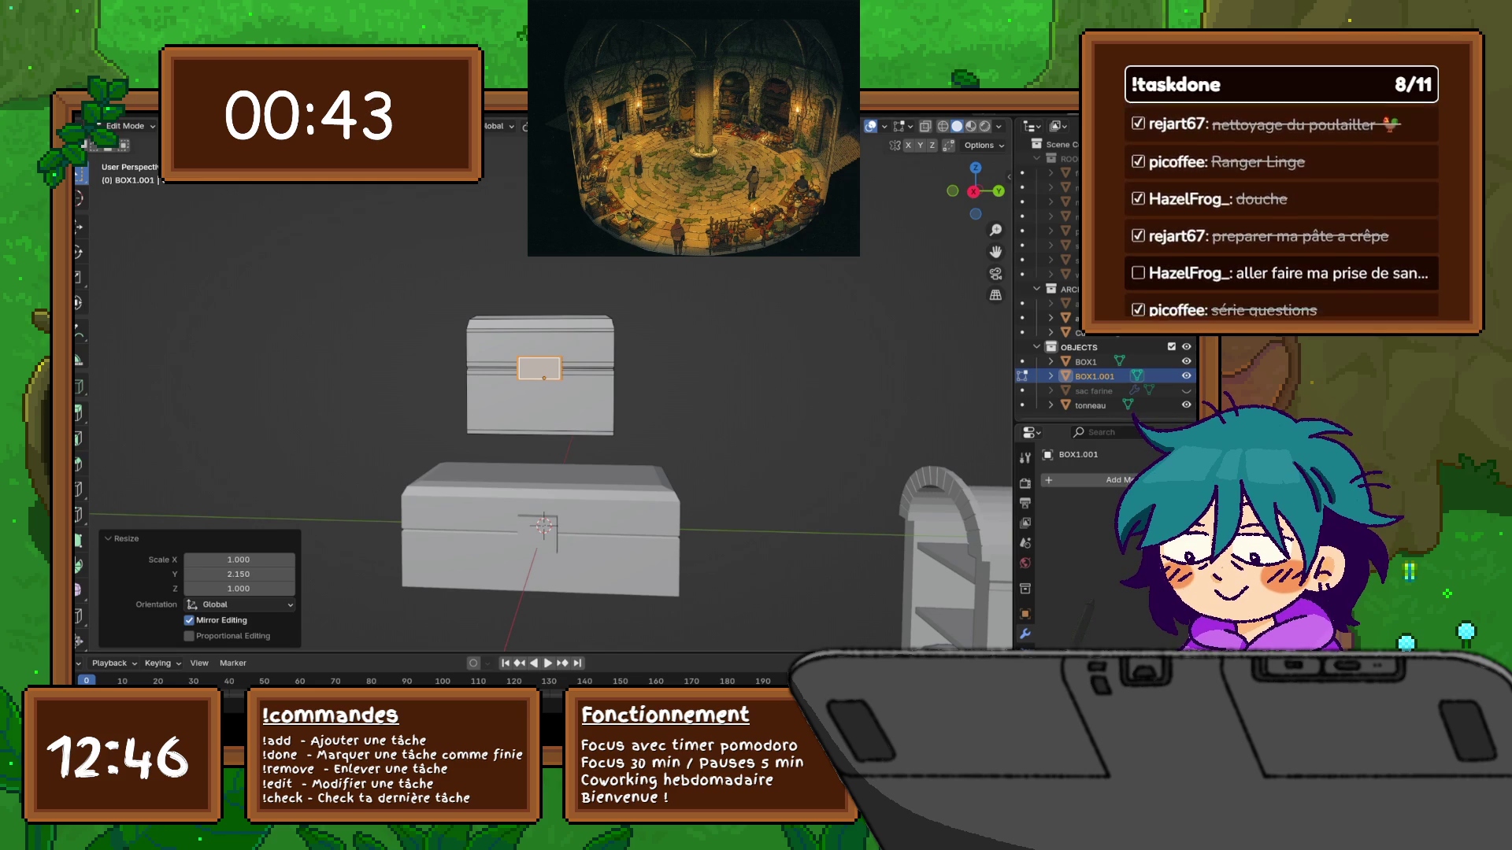
key(F4)
key(Escape)
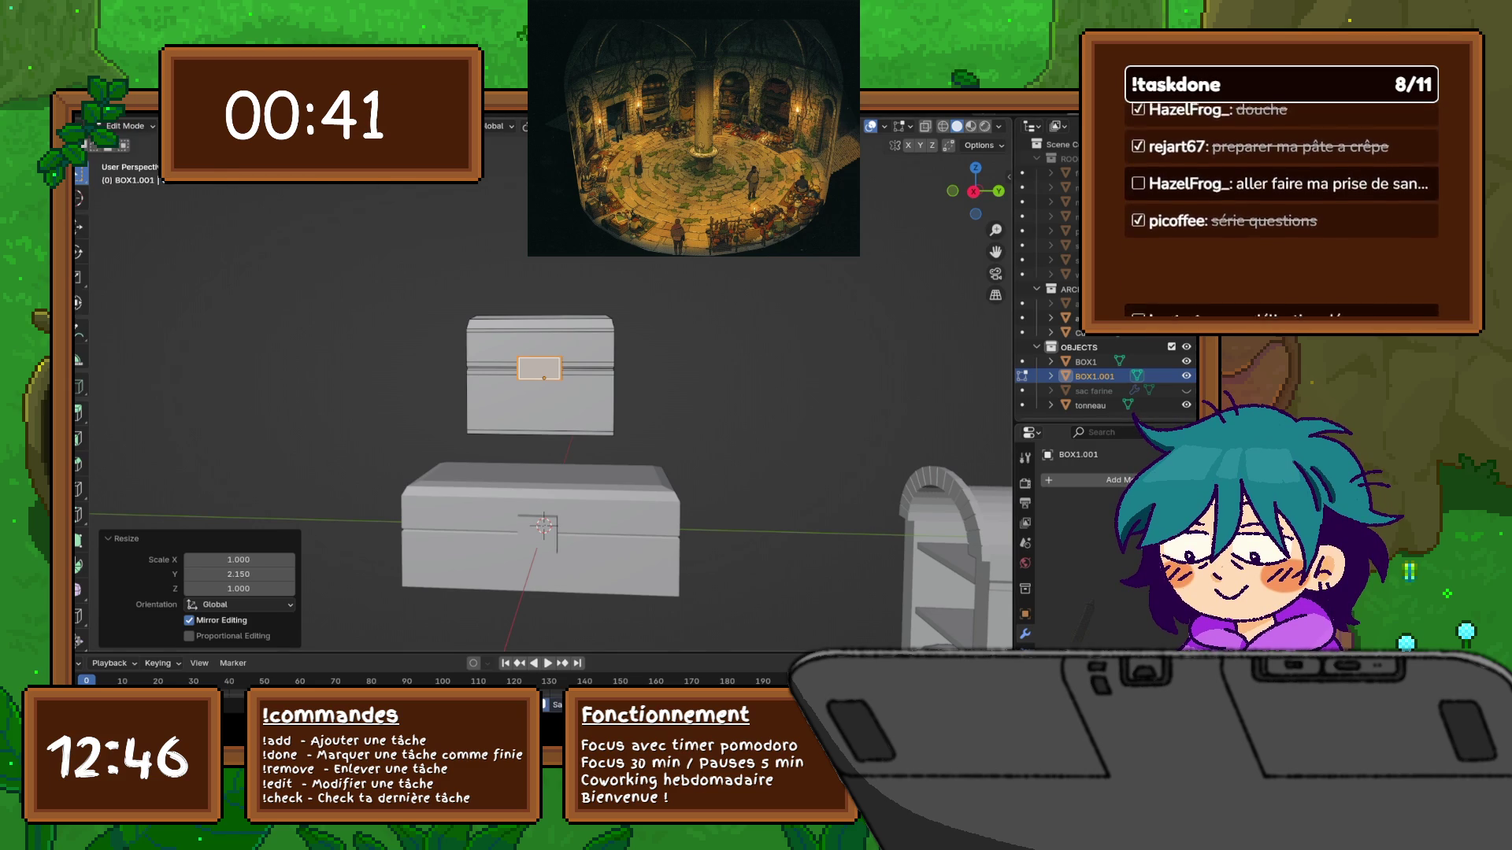
Enlarge the lock plate uniformly by 1.403
middle_drag(574, 386, 599, 384)
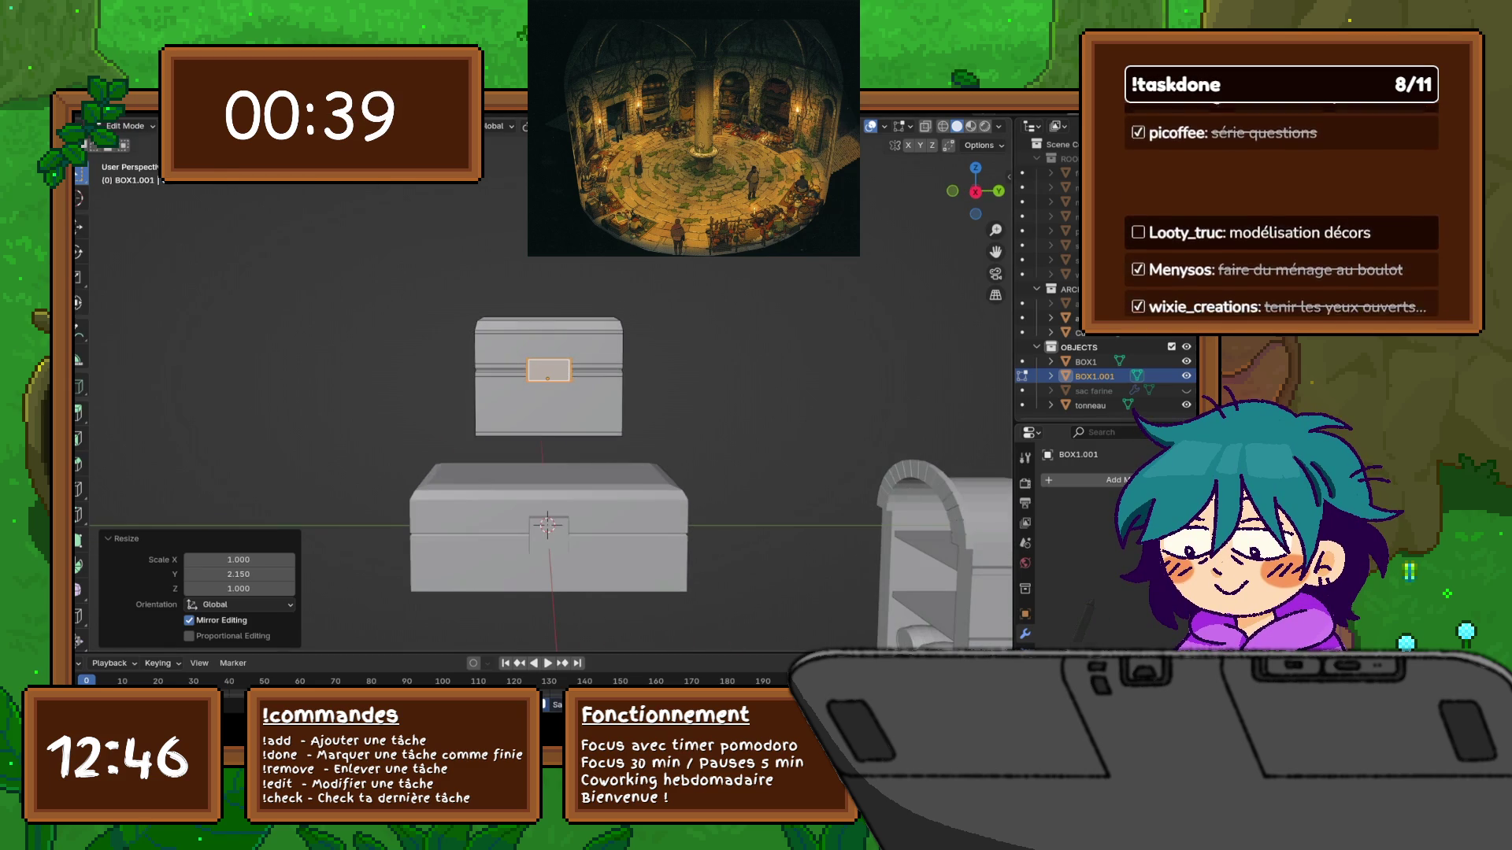
key(g)
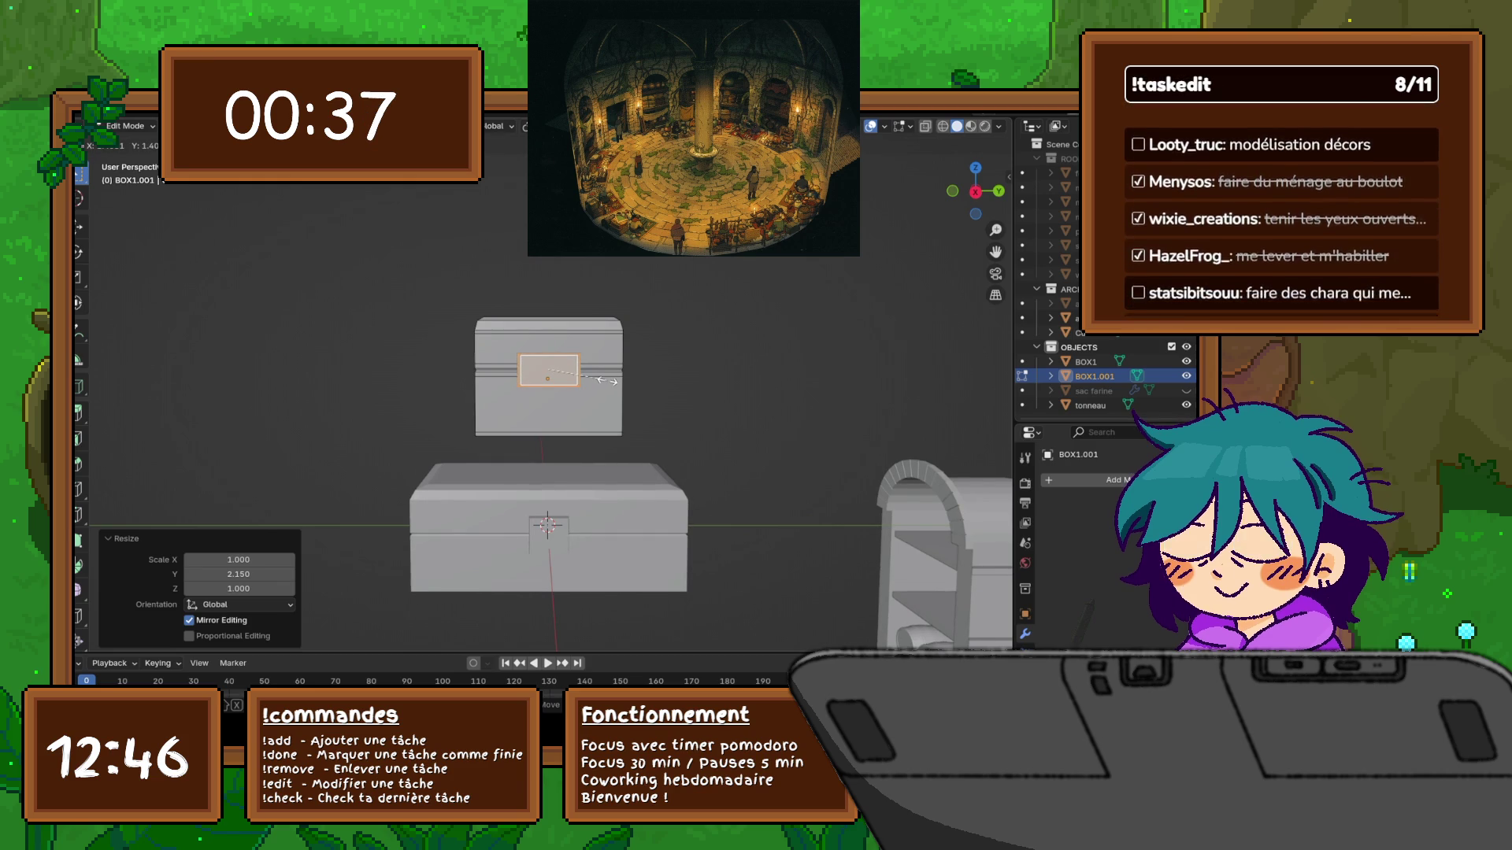
click(607, 382)
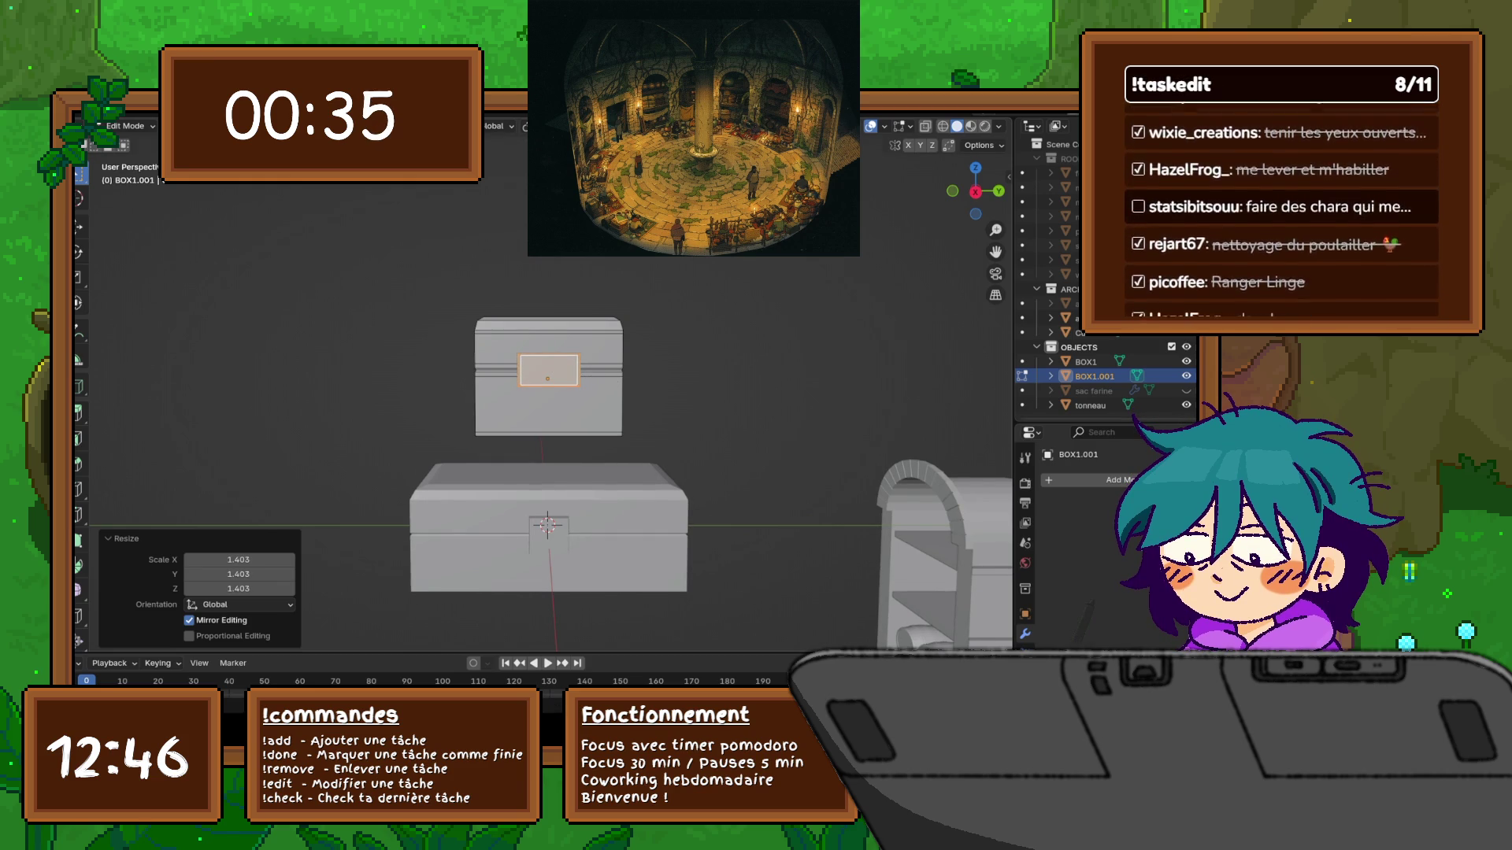
middle_drag(599, 472, 519, 481)
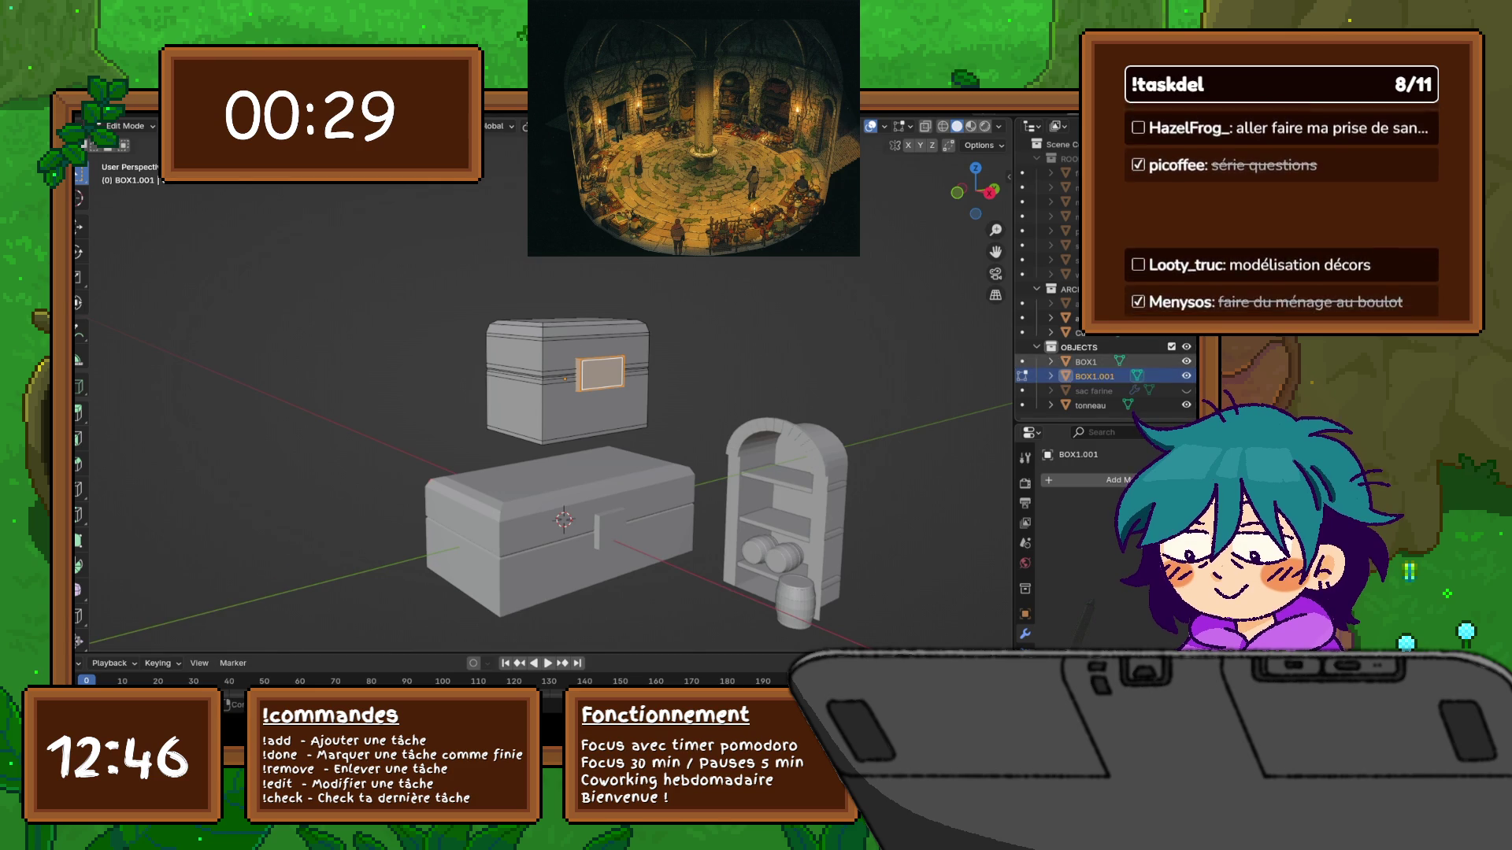
Rename the lower chest BOX1 to BOX in the Outliner
double_click(1086, 362)
key(BackSpace)
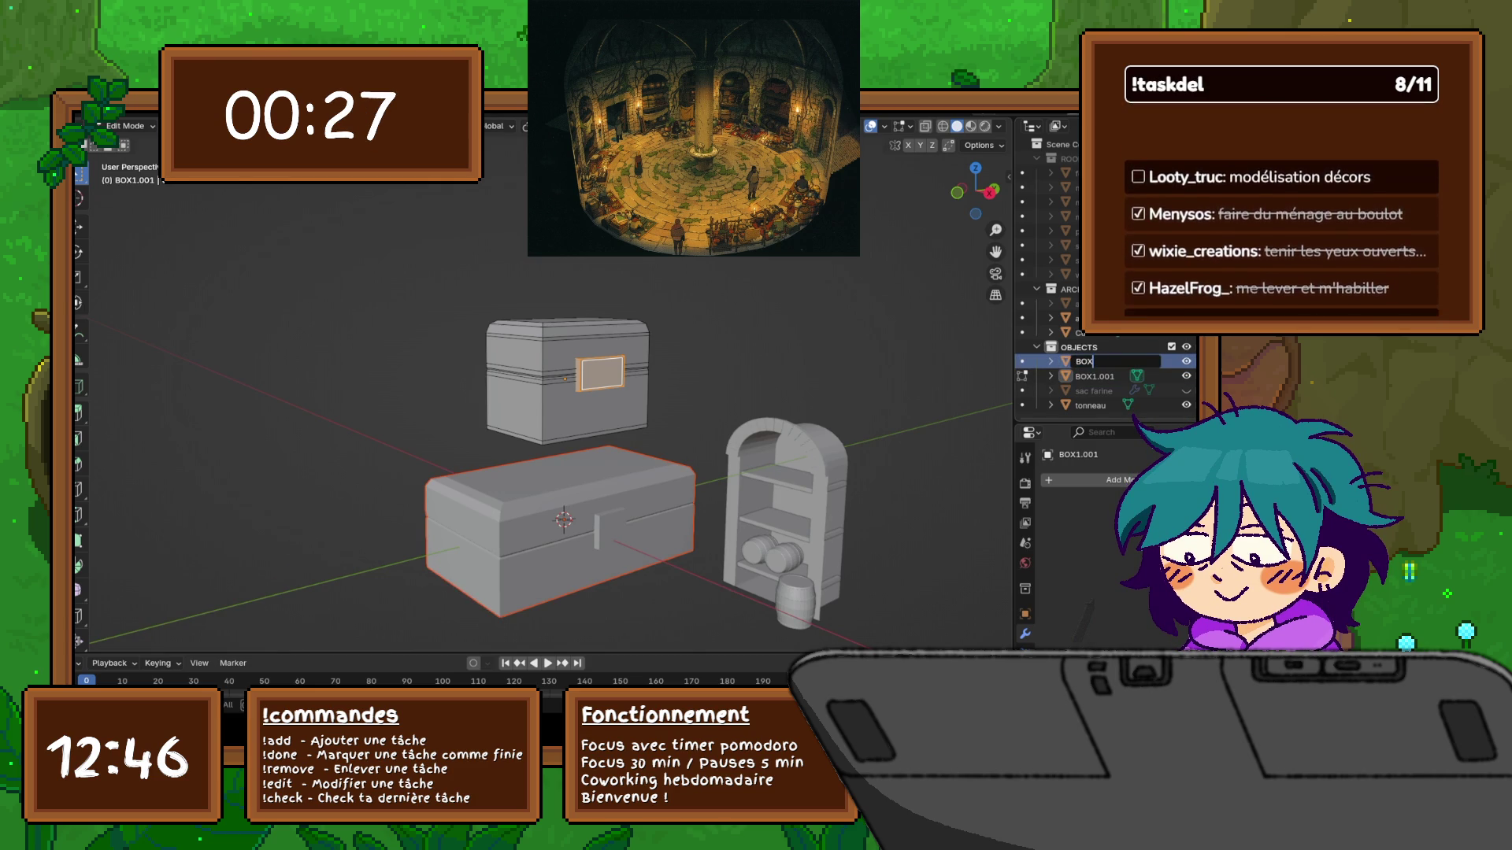
key(Tab)
Rename the upper chest BOX1.001 to BOX.002 and select it
click(1099, 375)
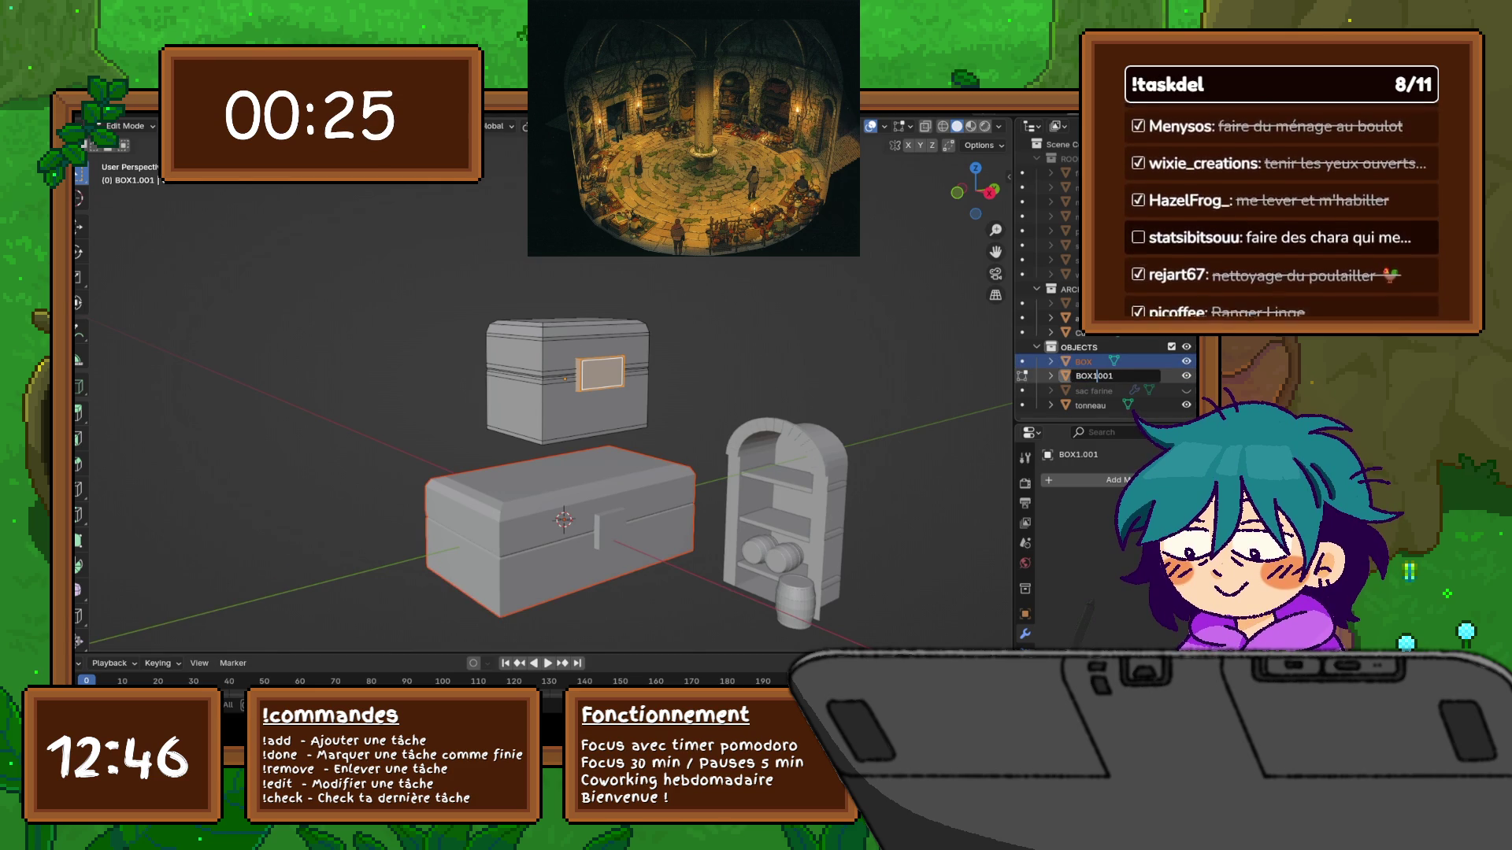
key(BackSpace)
click(1108, 376)
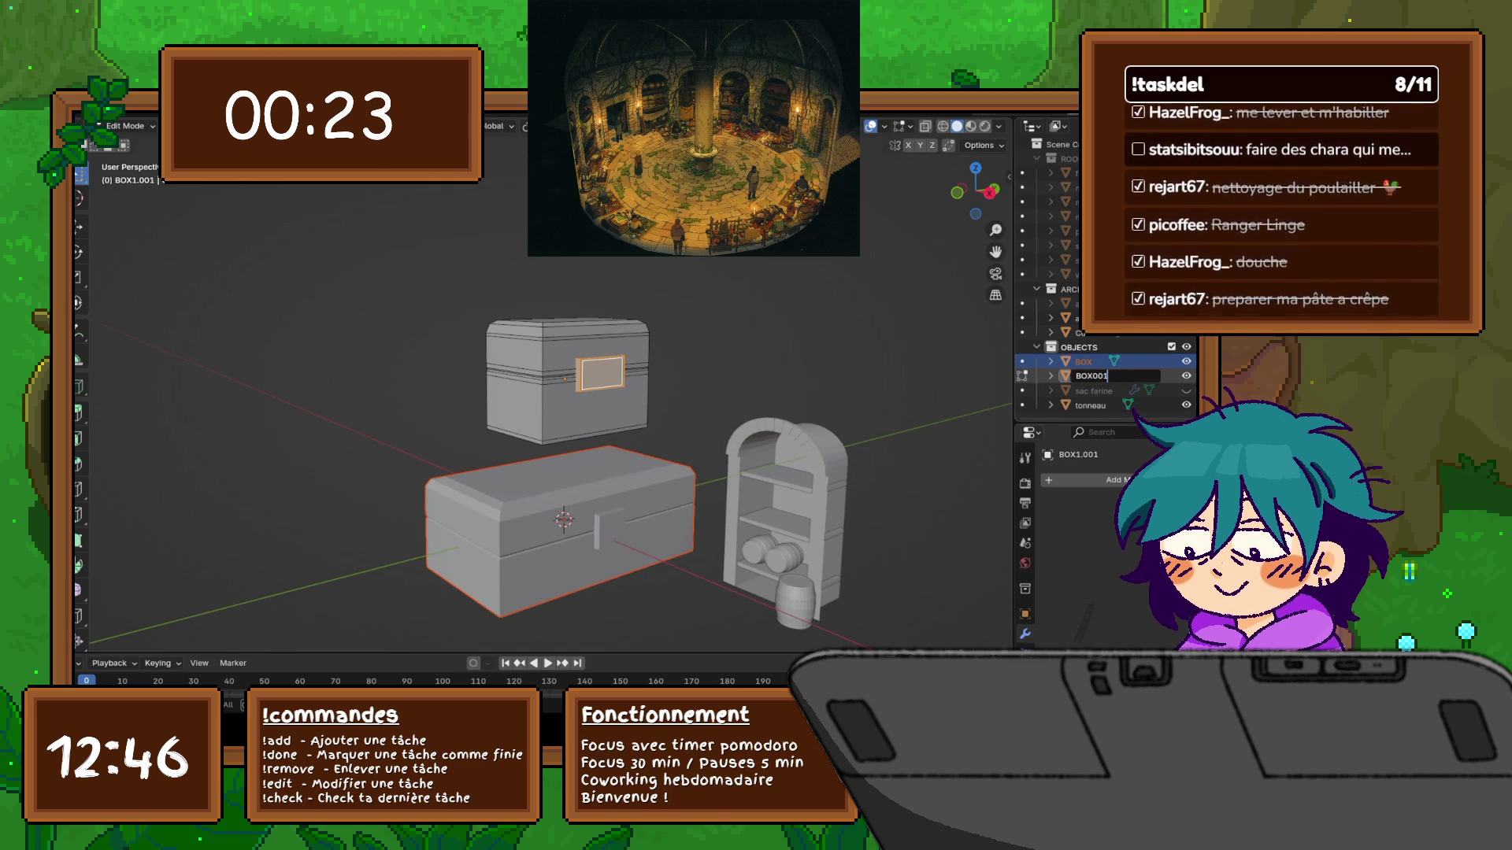
key(BackSpace)
text(2)
click(1093, 375)
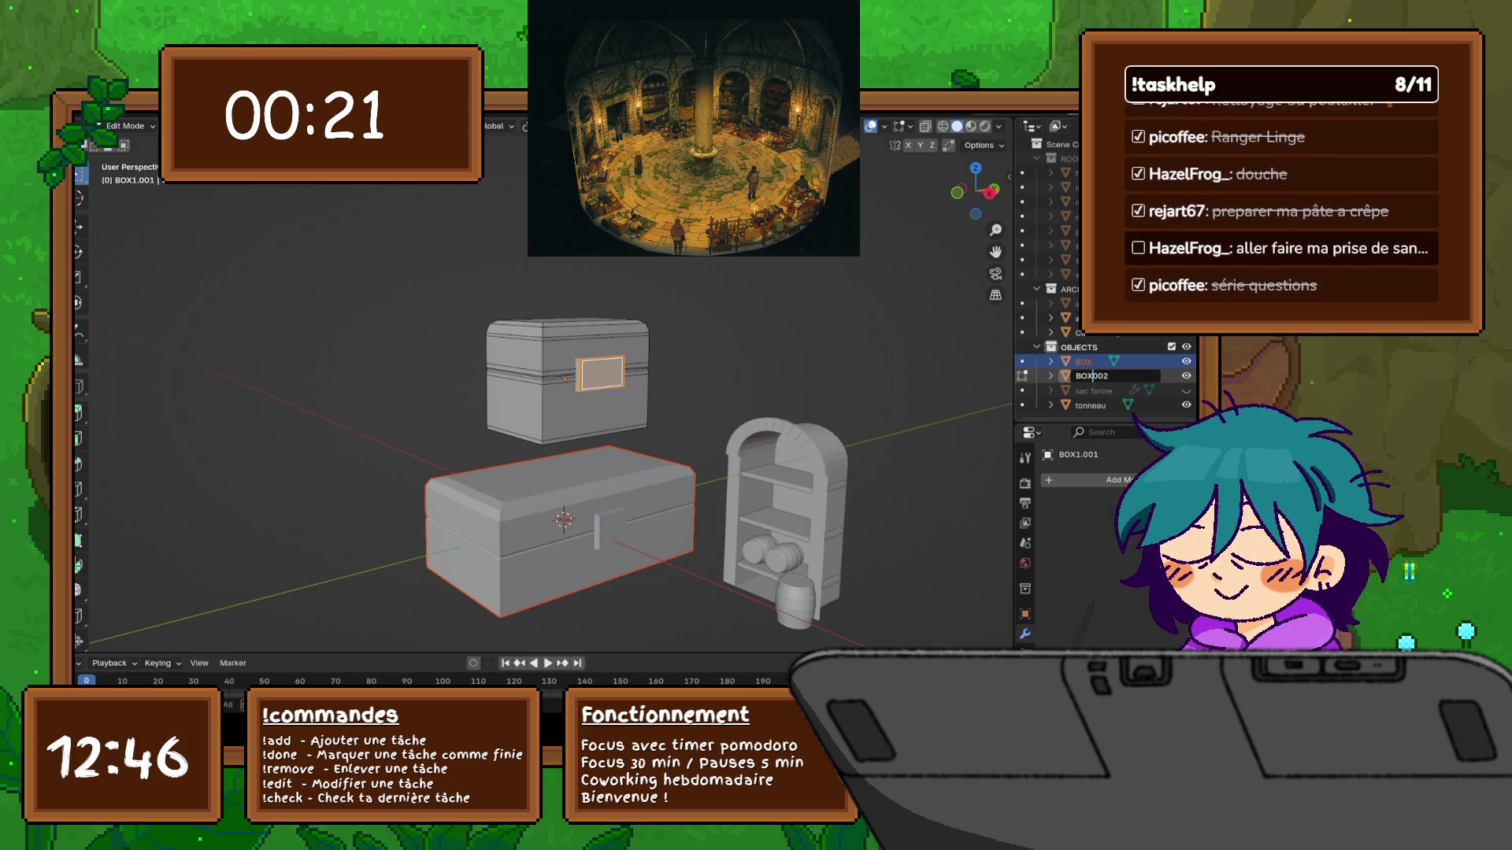
text(.)
key(Return)
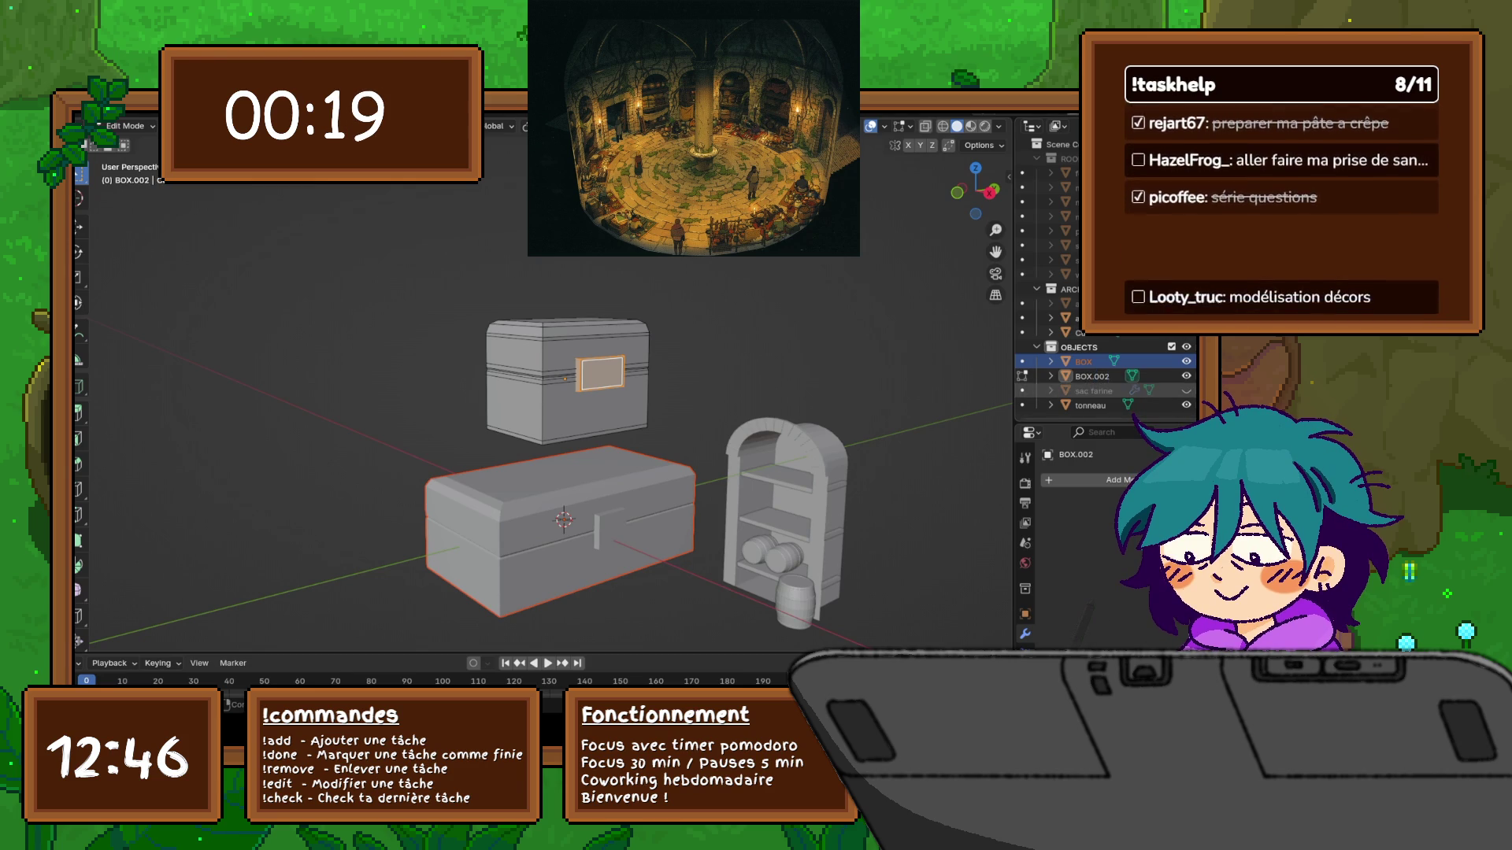
click(1092, 376)
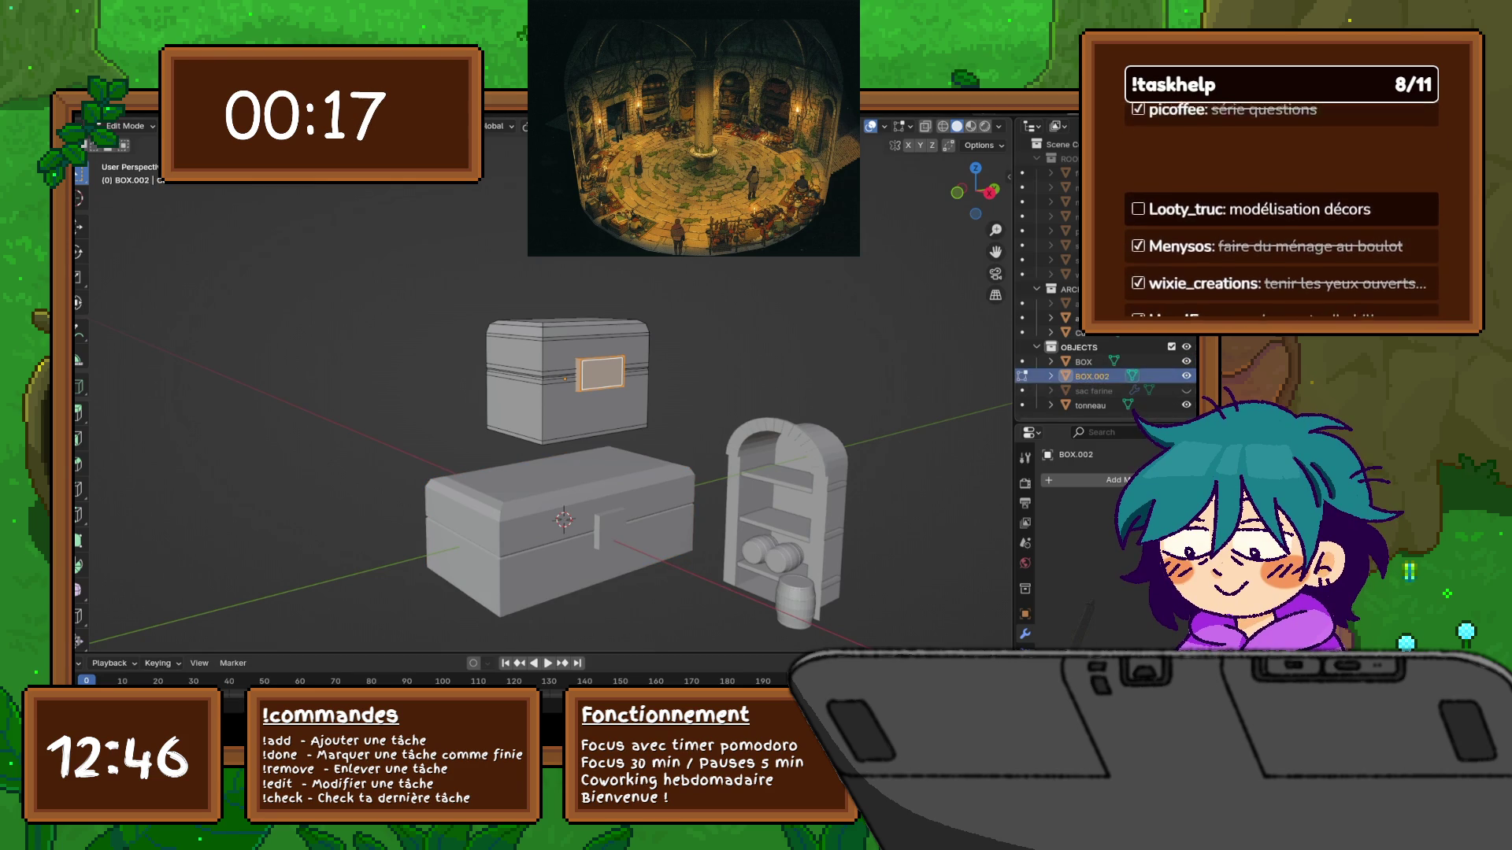
middle_drag(551, 543, 575, 542)
key(alt+a)
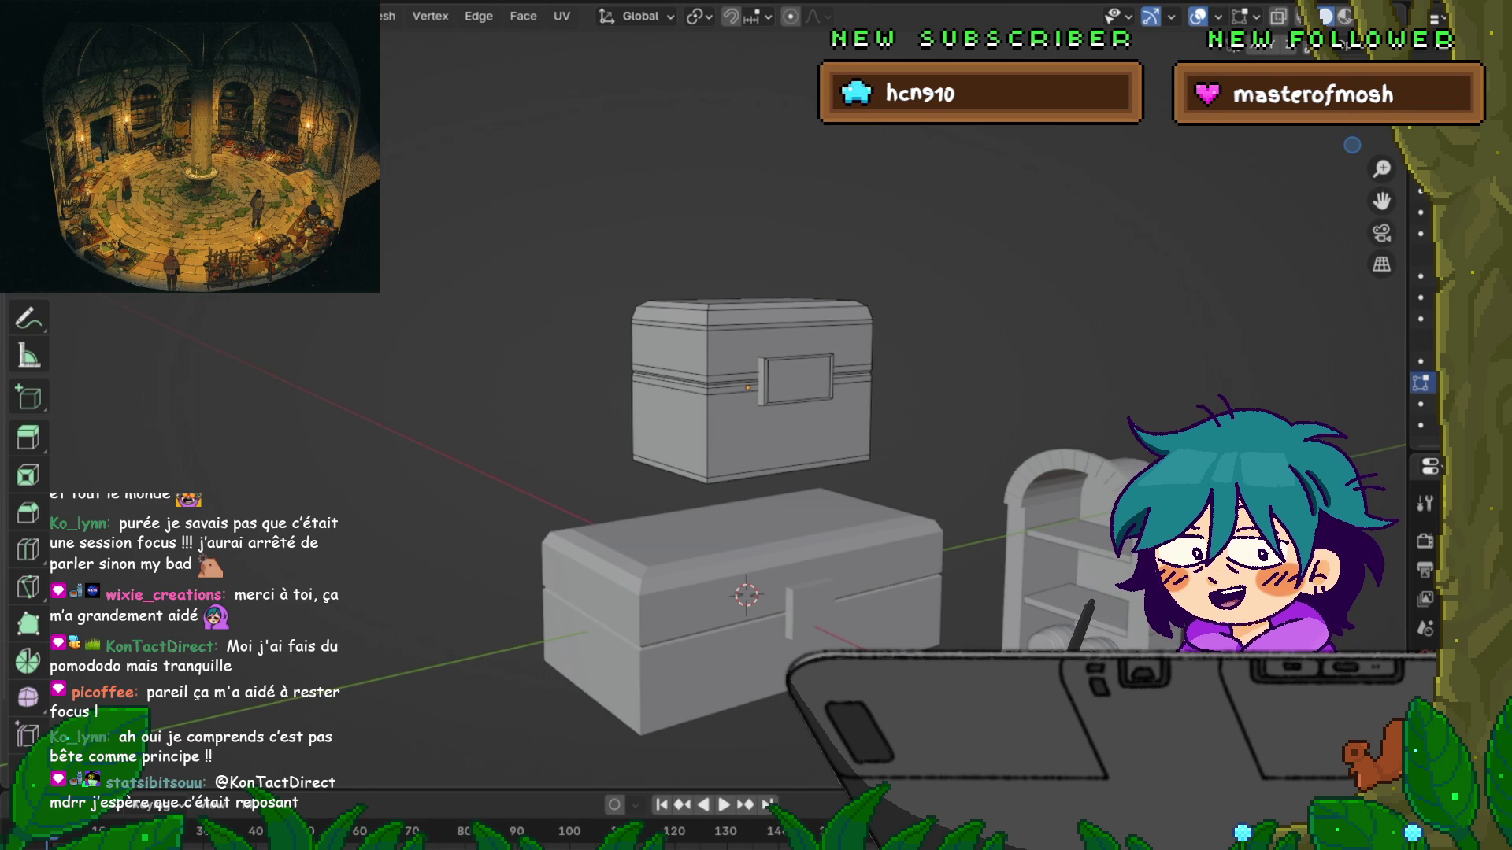
Unhide the cylinder room with Alt+H, then orbit and zoom to look inside
scroll(708, 441, down, 8)
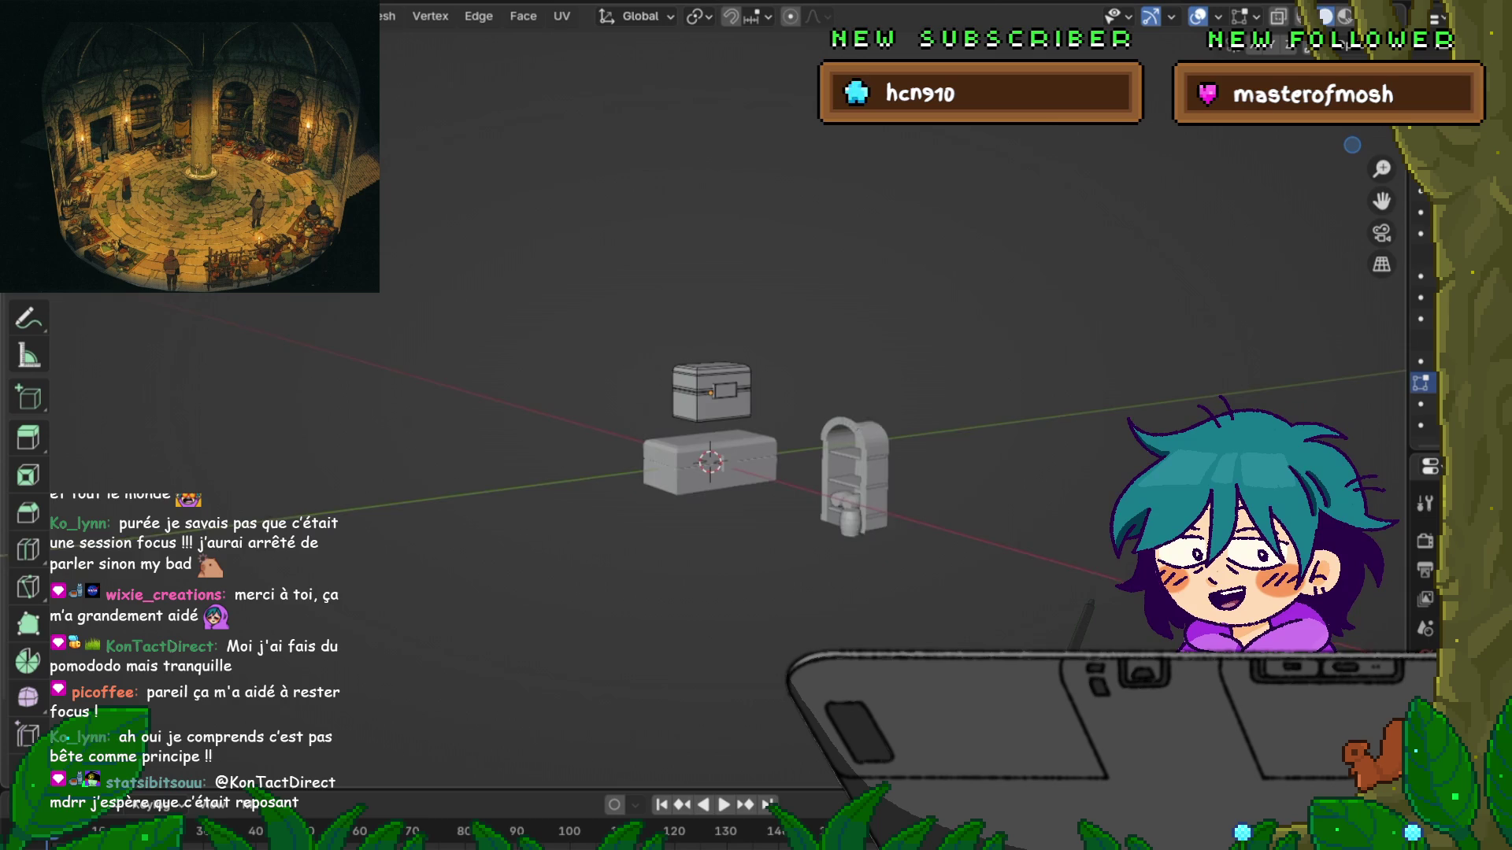
key(alt+h)
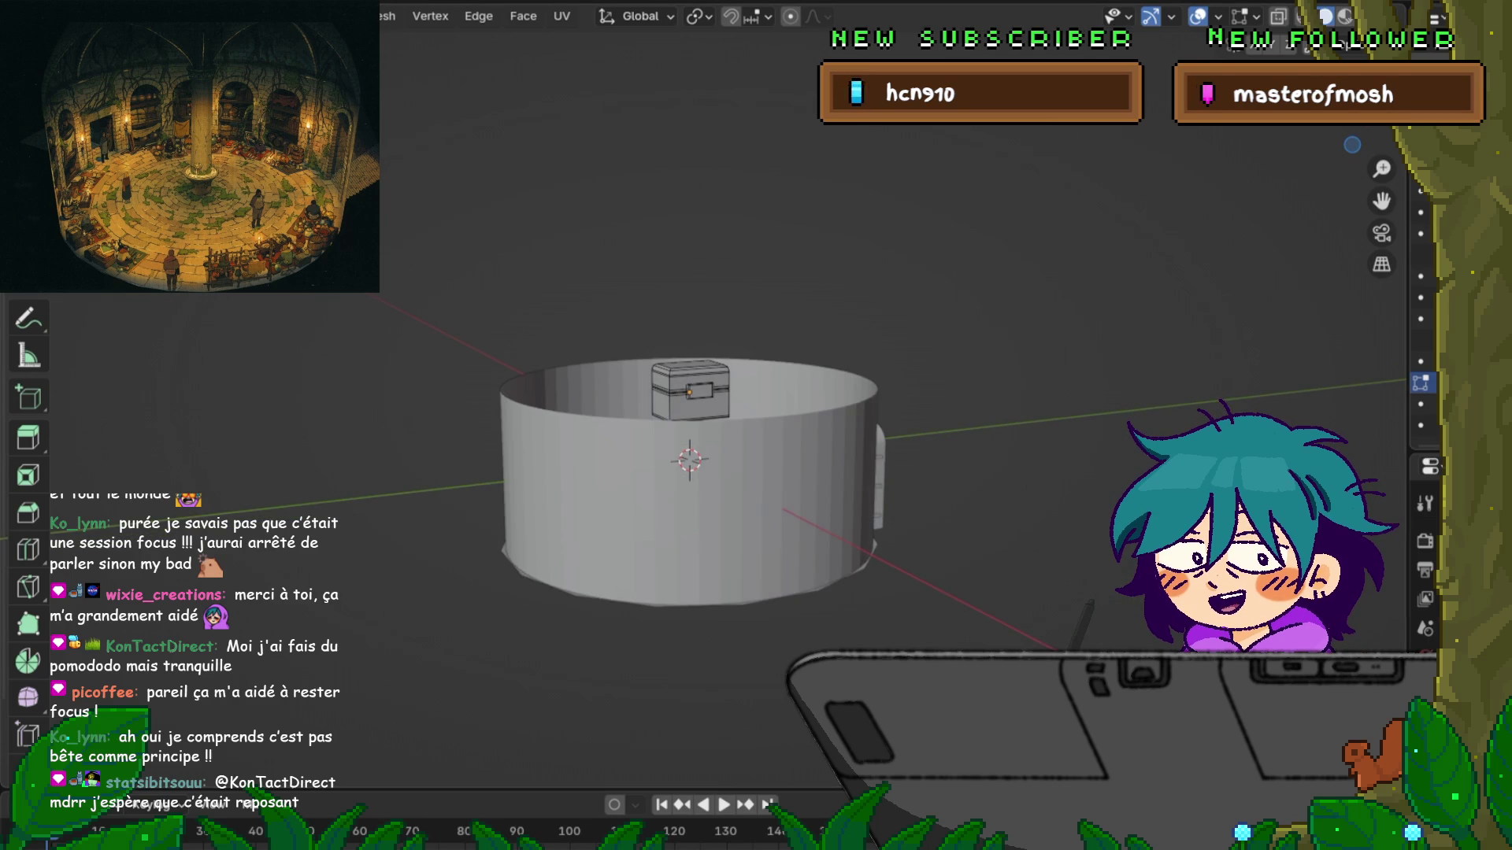
mouse_move(709, 441)
middle_down()
mouse_move(709, 536)
mouse_move(725, 551)
middle_up()
scroll(689, 472, up, 3)
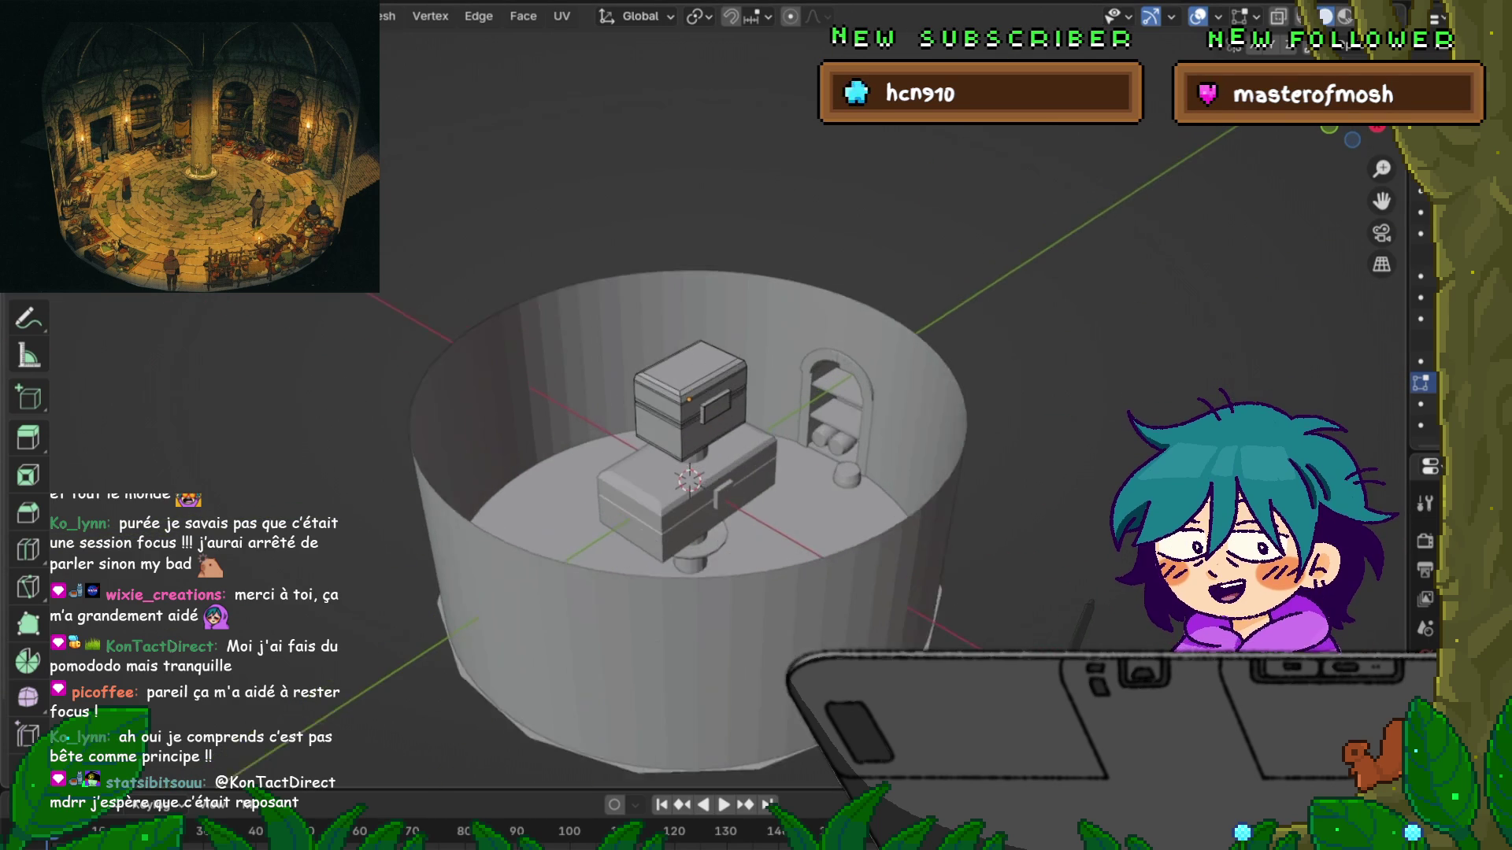
scroll(685, 489, up, 2)
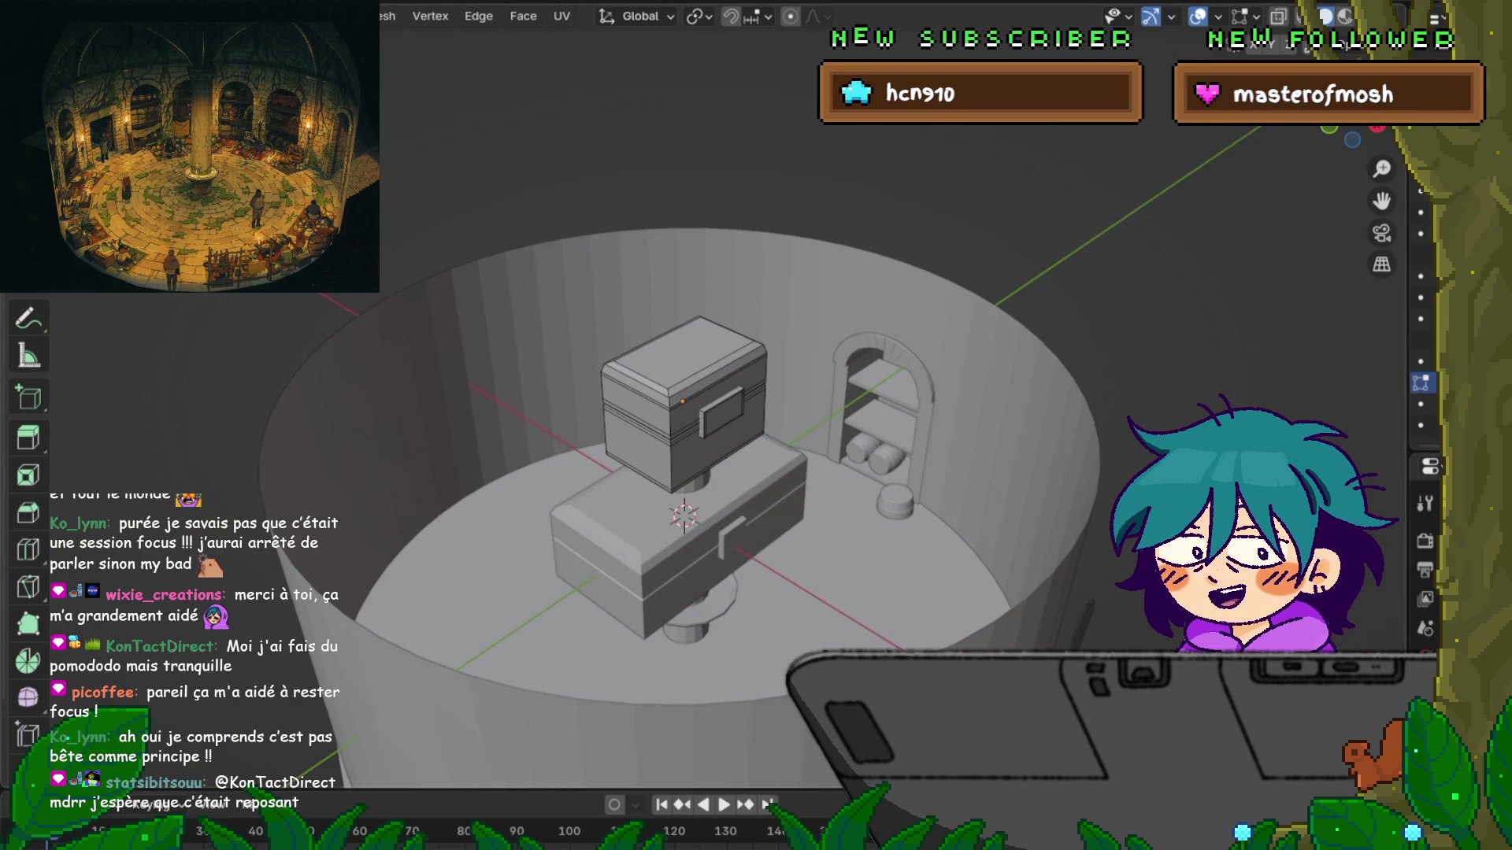
mouse_move(685, 473)
middle_down()
mouse_move(693, 425)
mouse_move(685, 480)
mouse_move(653, 476)
middle_up()
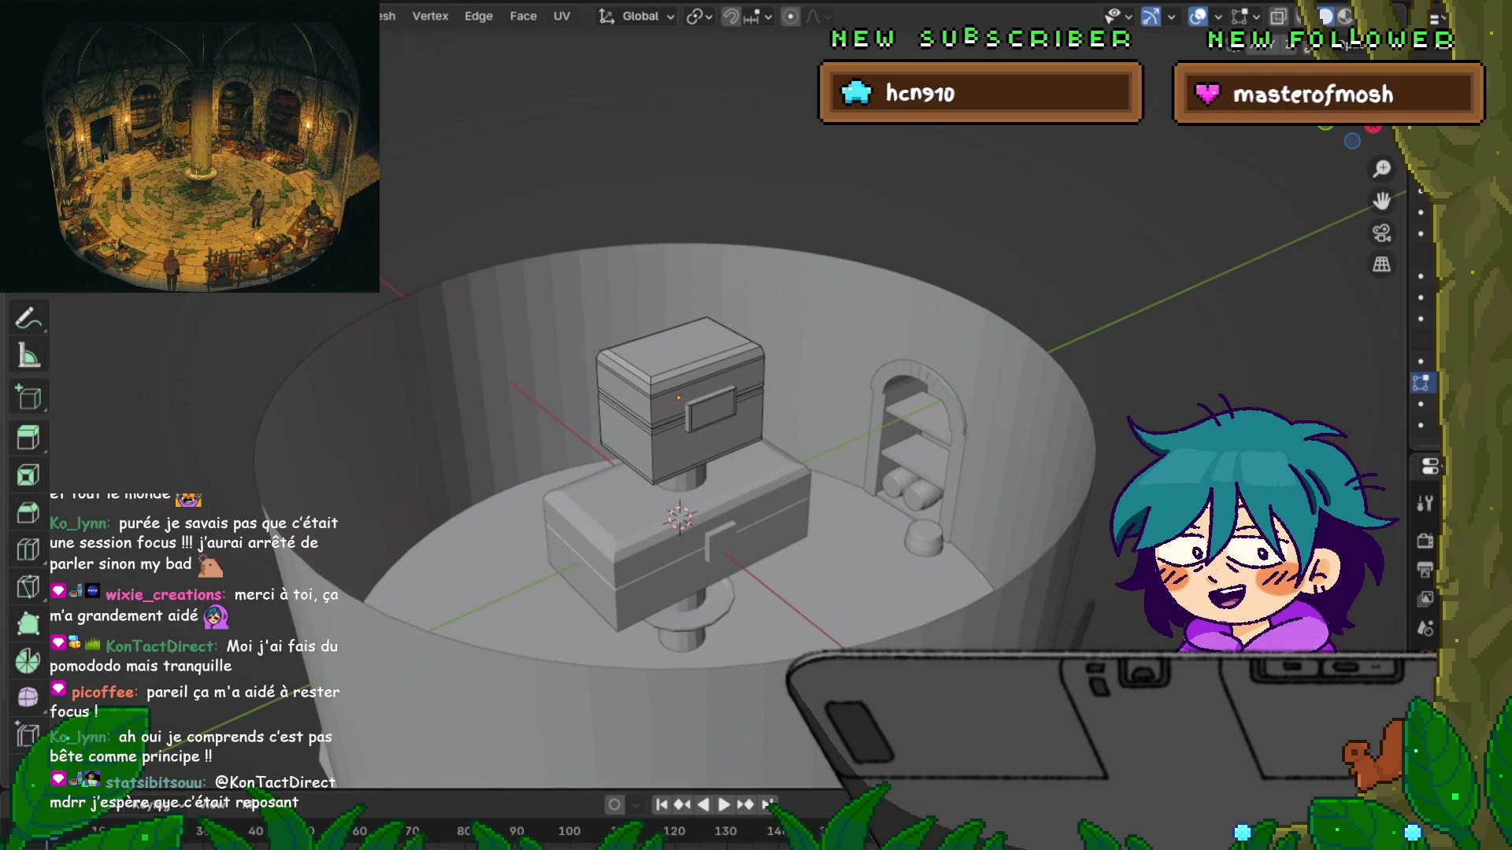
key(F4)
key(Escape)
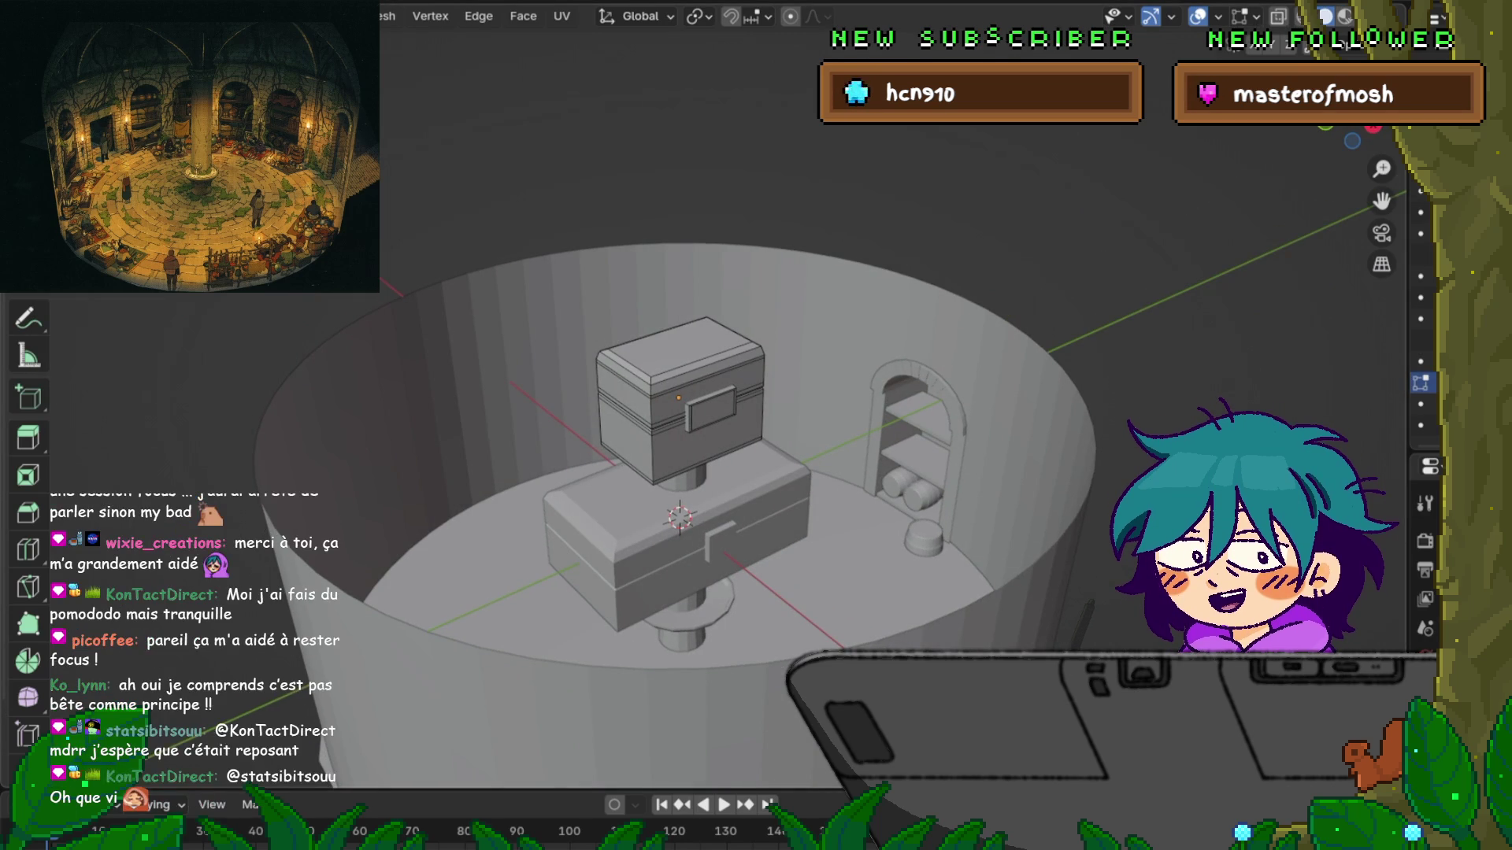